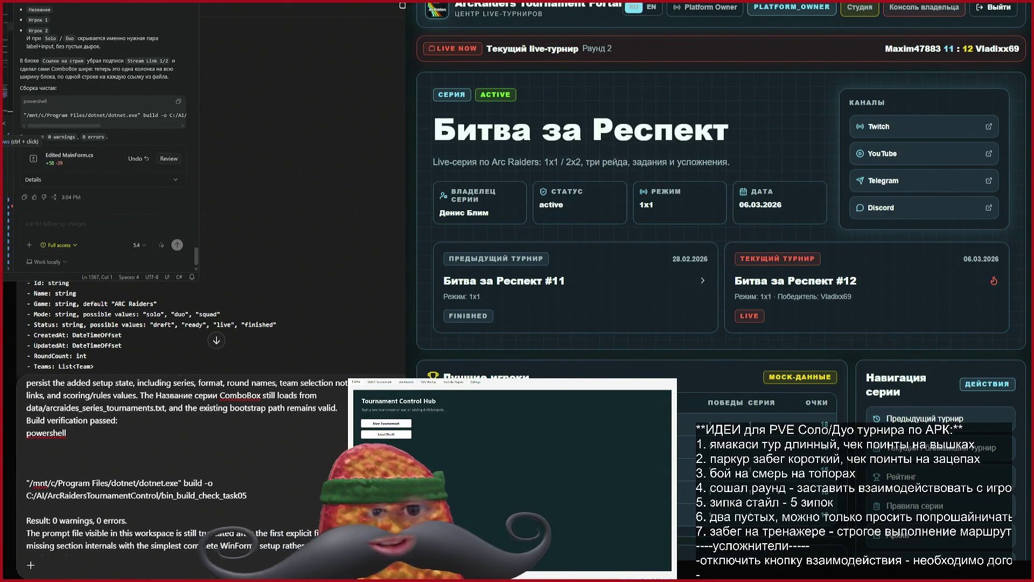
Step: Go to the organizer studio and list the owner's series: Битва за Респект and Dratato Cup
{"action": "scroll", "coordinate": [103, 134], "scroll_direction": "up", "scroll_amount": 5}
{"action": "scroll", "coordinate": [102, 135], "scroll_direction": "down", "scroll_amount": 5}
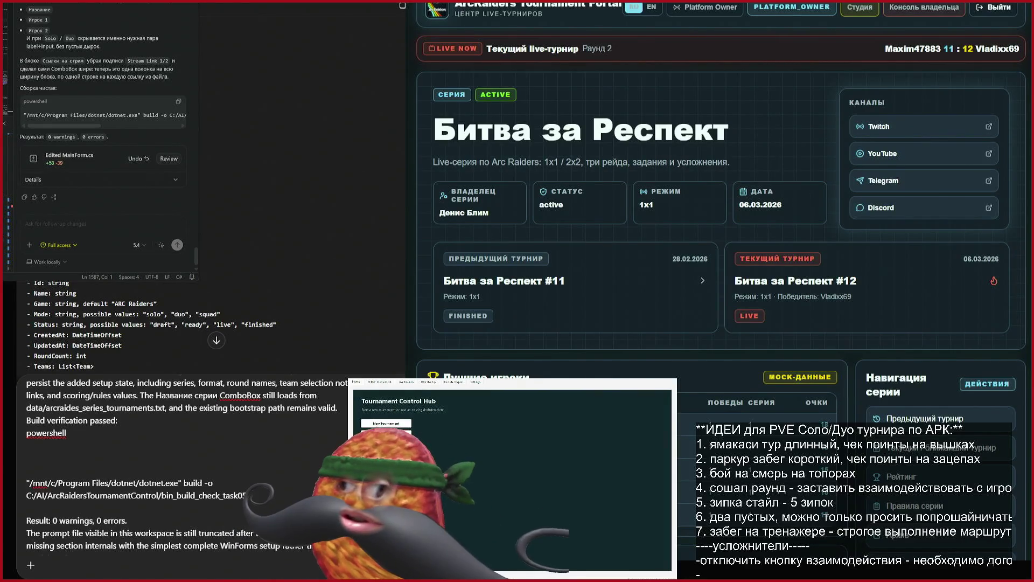
{"action": "scroll", "coordinate": [675, 149], "scroll_direction": "down", "scroll_amount": 5}
{"action": "scroll", "coordinate": [697, 195], "scroll_direction": "up", "scroll_amount": 5}
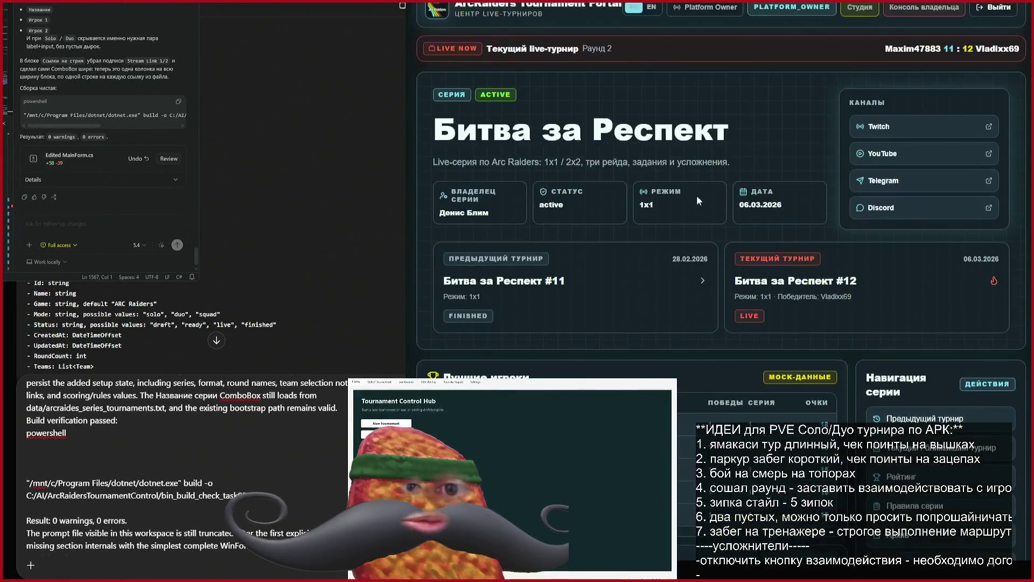
{"action": "left_click", "coordinate": [852, 10]}
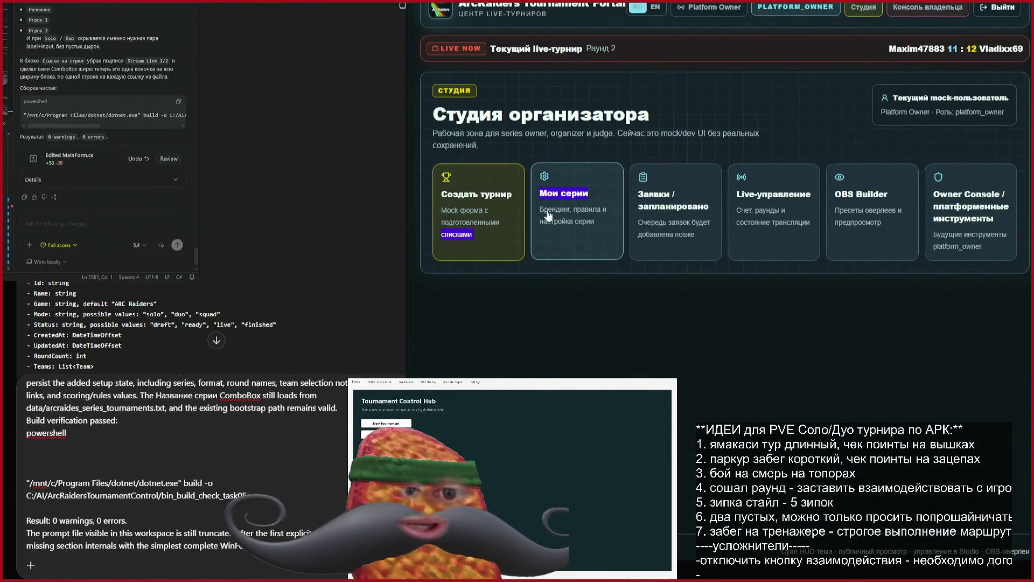
{"action": "left_click", "coordinate": [546, 218]}
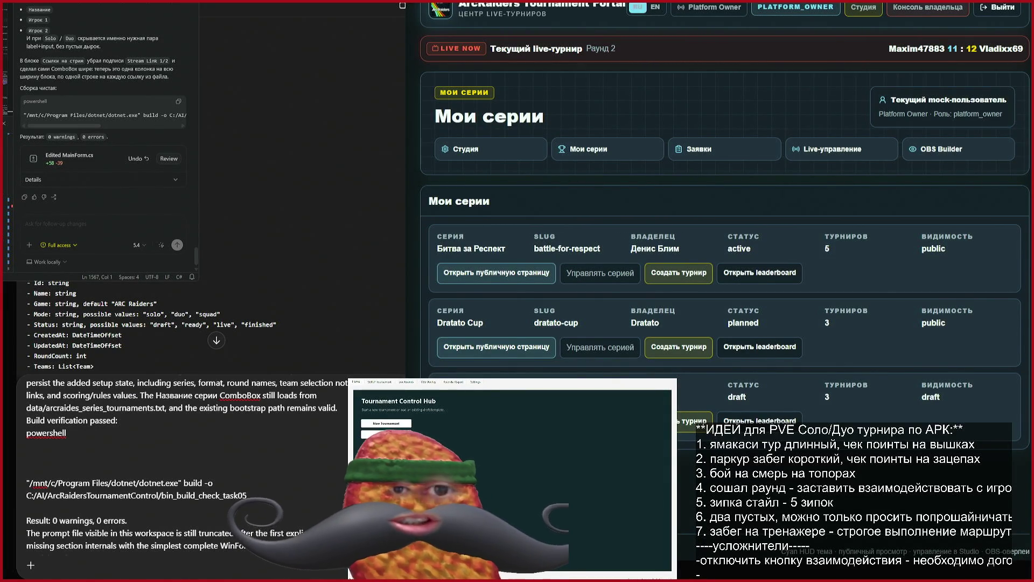
Step: In Tournament Control Hub, show the SETUP Tournament form scrolled to the Раунд 2 and stream-link fields
{"action": "left_click", "coordinate": [582, 379]}
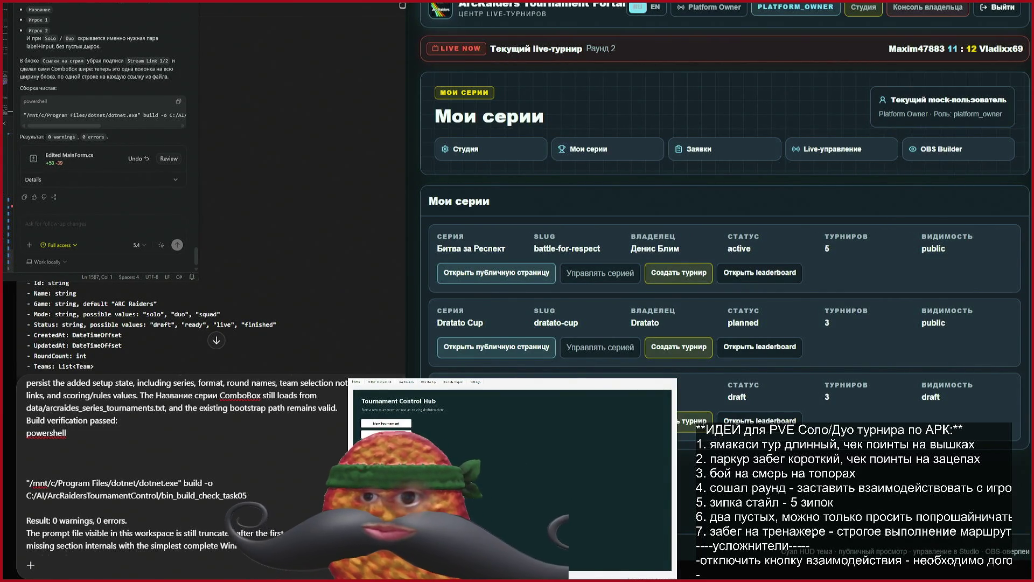
{"action": "left_click", "coordinate": [380, 382]}
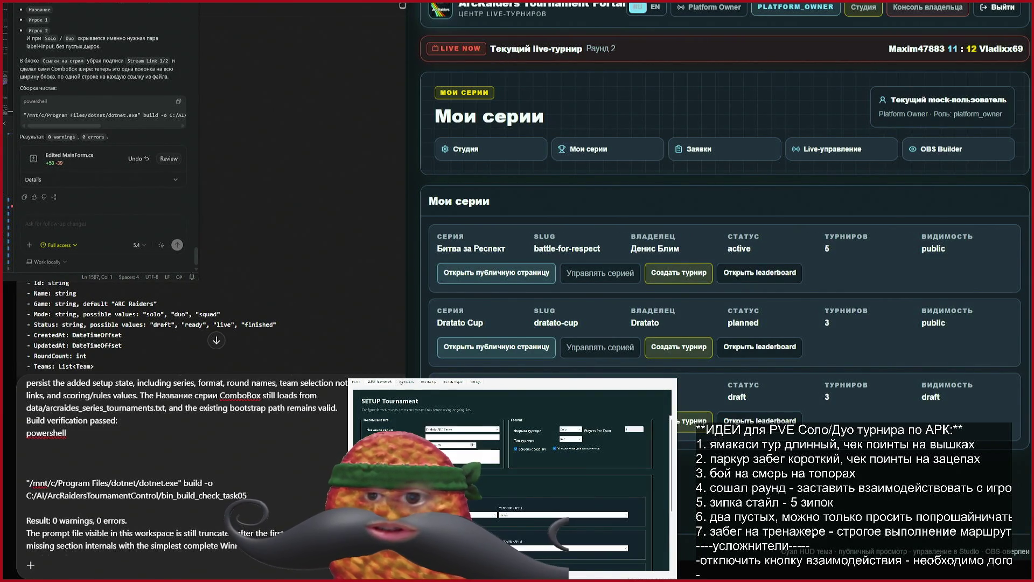
{"action": "scroll", "coordinate": [537, 533], "scroll_direction": "down", "scroll_amount": 3}
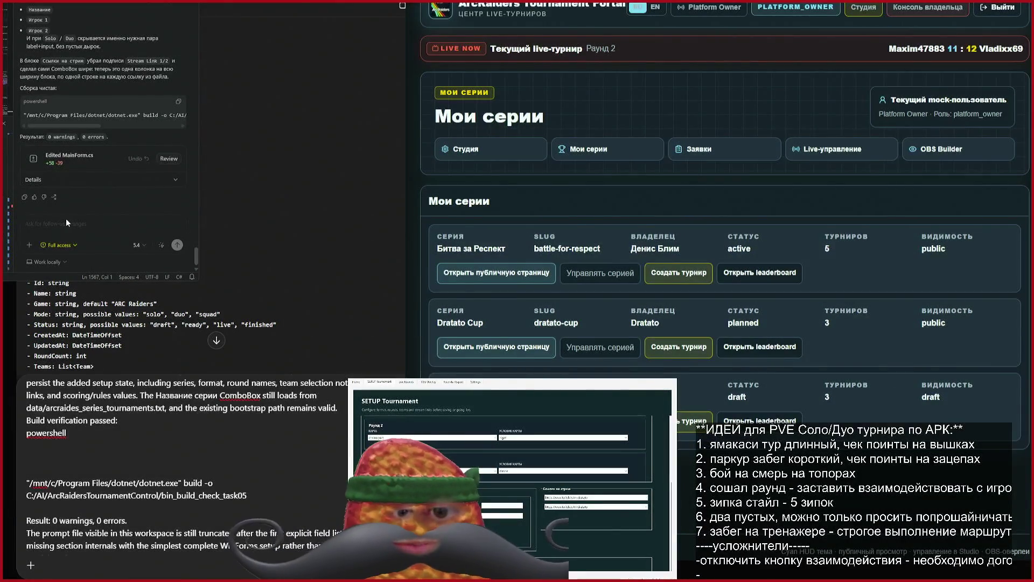
Step: Send Codex the pasted screenshot with the request 'приведи в аккуратный вид данныйе блоки'
{"action": "key", "text": "ctrl+v"}
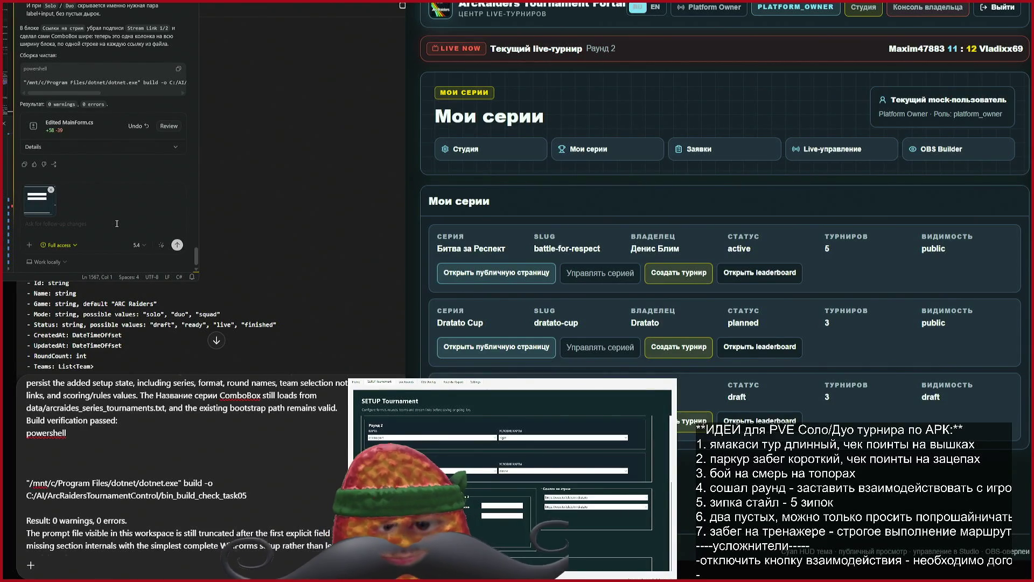
{"action": "type", "text": "gh"}
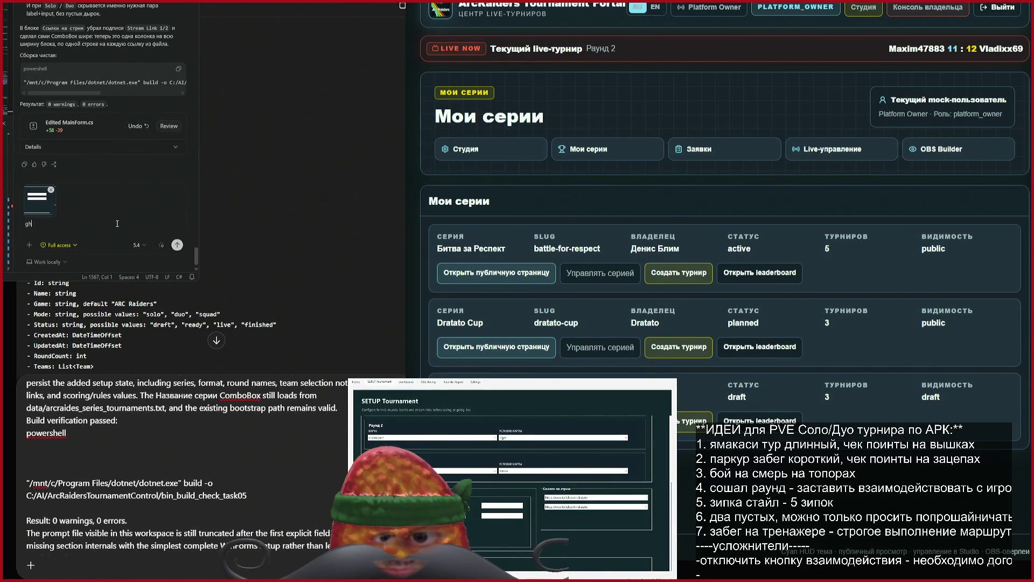
{"action": "key", "text": "BackSpace"}
{"action": "key", "text": "BackSpace"}
{"action": "type", "text": "приведи"}
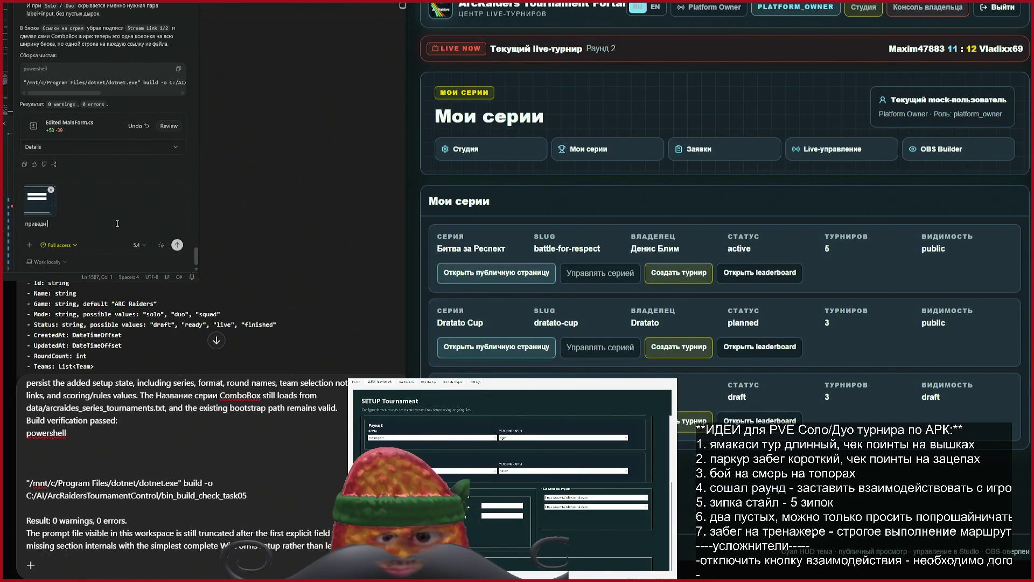
{"action": "type", "text": " в"}
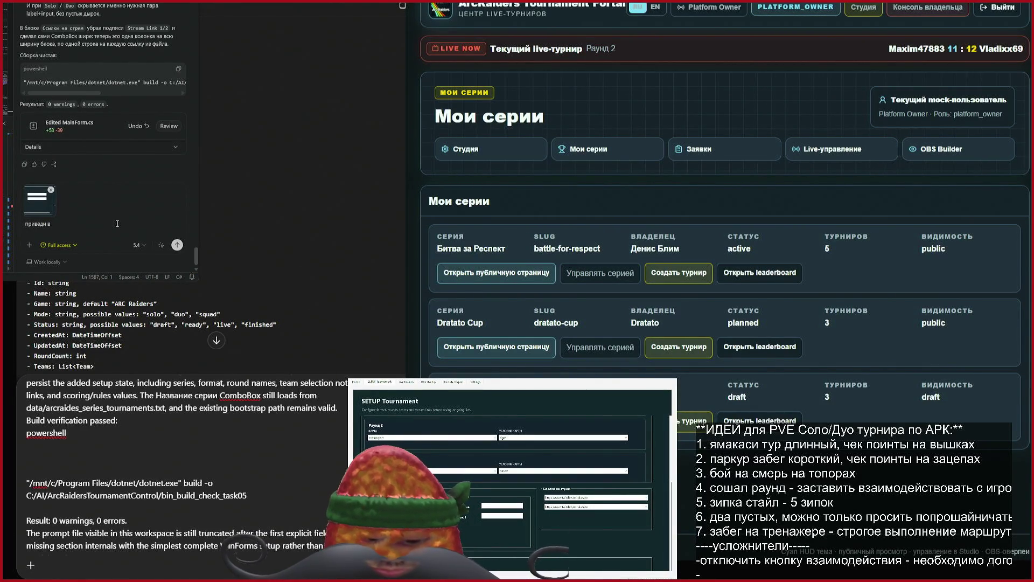
{"action": "type", "text": " аккурат"}
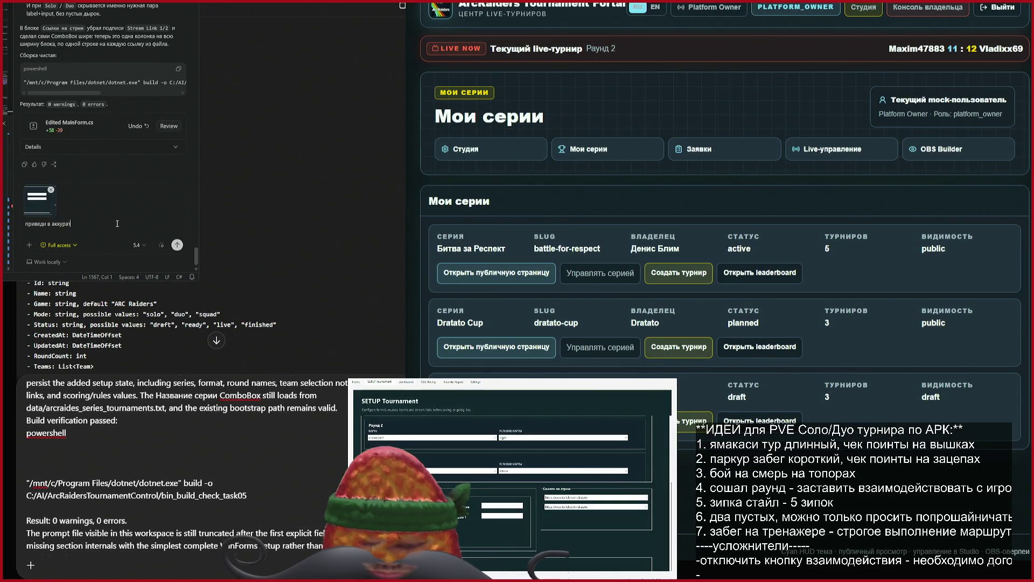
{"action": "type", "text": "ный вид дан"}
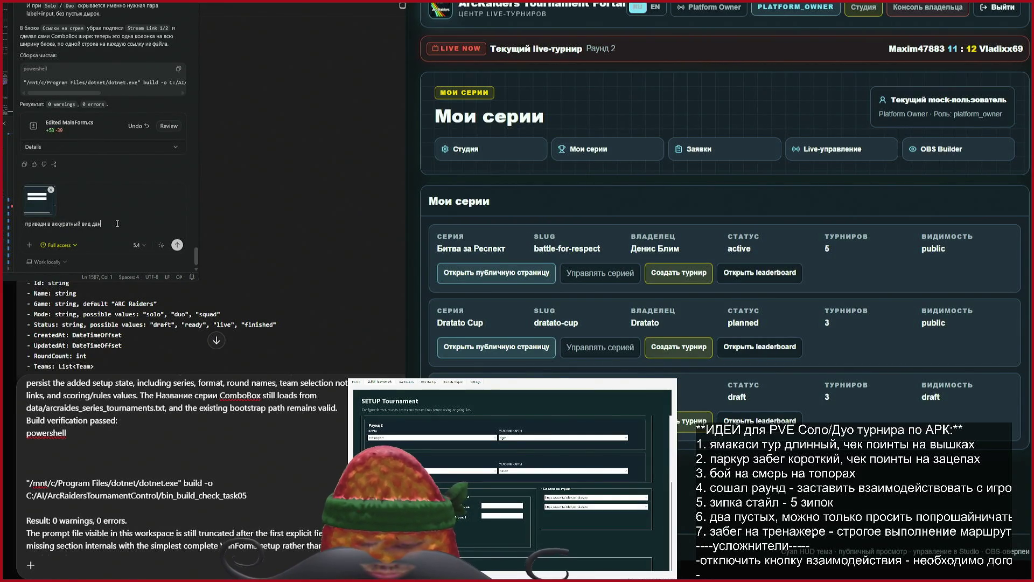
{"action": "type", "text": "ныйе блоки"}
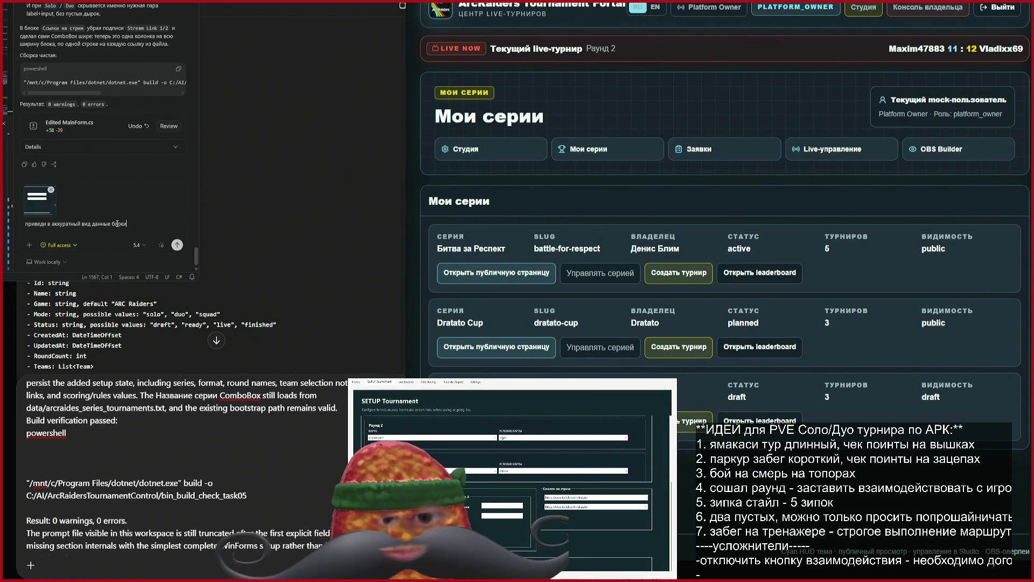
{"action": "key", "text": "Return"}
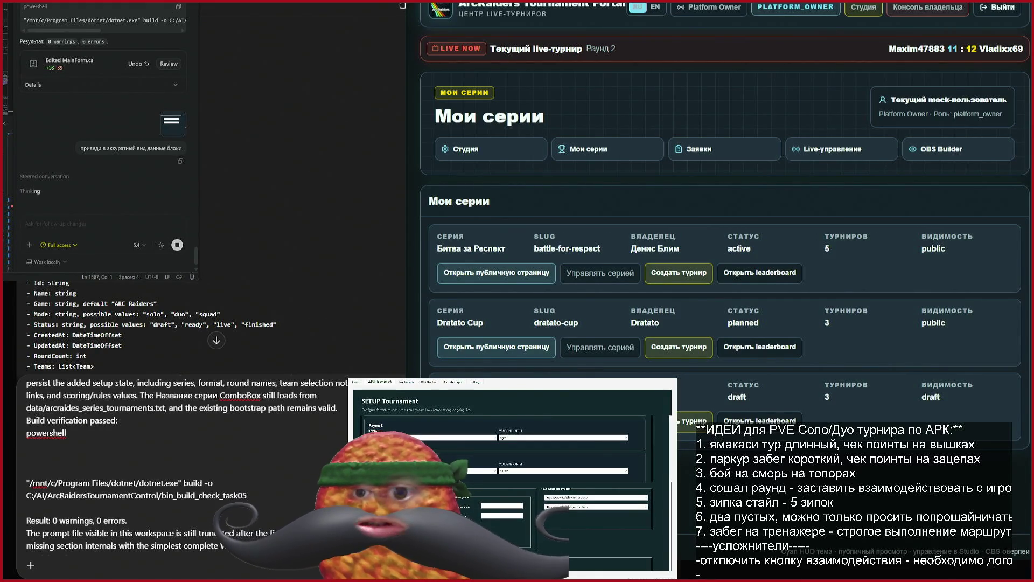
{"action": "key", "text": "alt+Tab"}
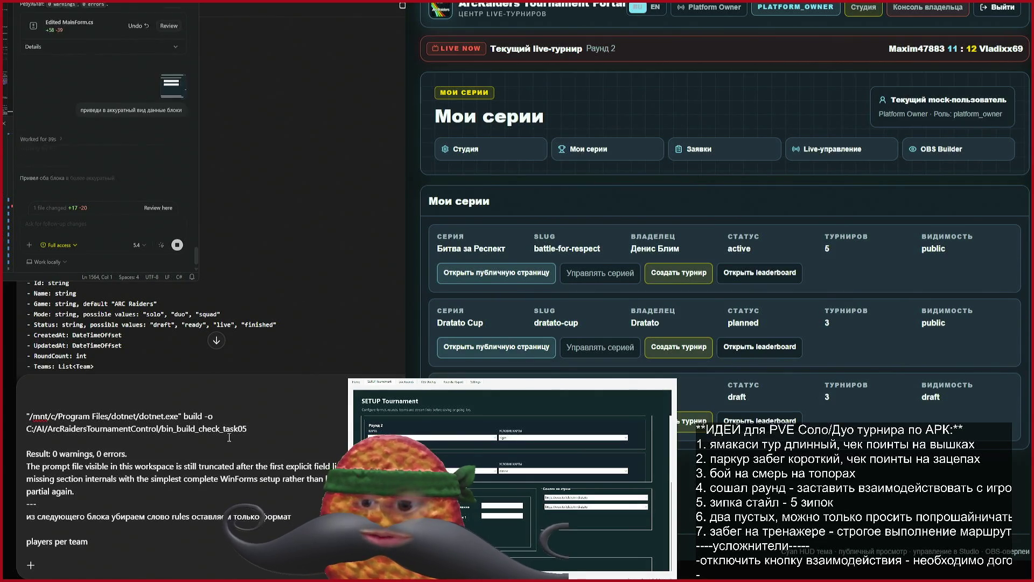
Step: Start a new empty ChatGPT chat with Ctrl+Shift+O
{"action": "key", "text": "ctrl+shift+o"}
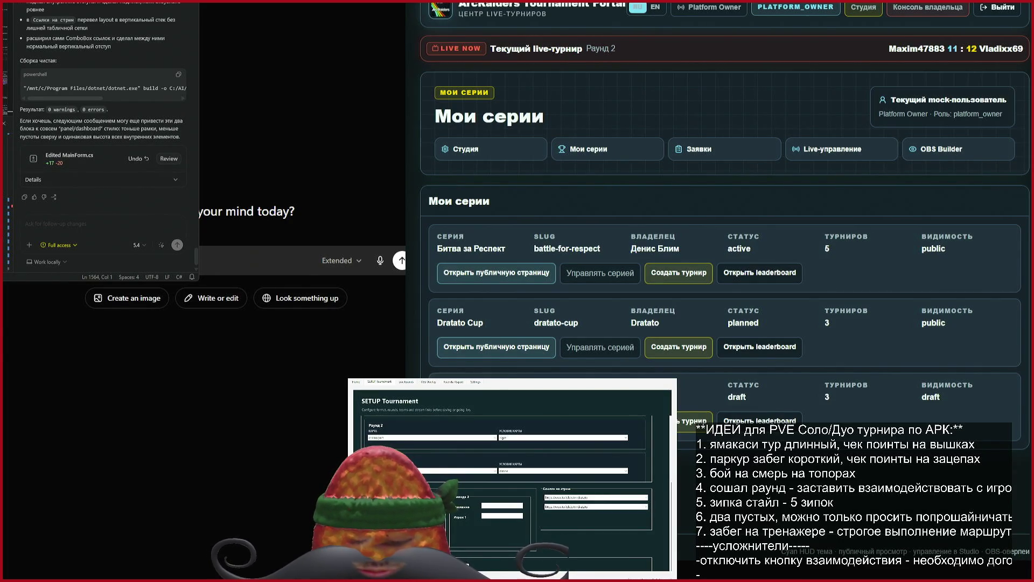
Step: Ask ChatGPT how to play intro videos from a folder in random order
{"action": "type", "text": "лов"}
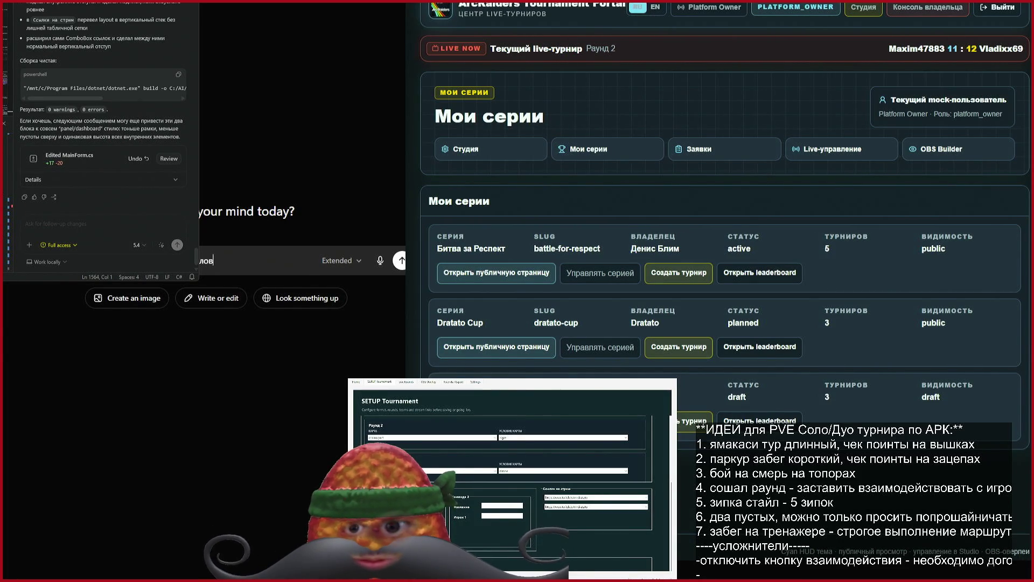
{"action": "type", "text": ", чтобы "}
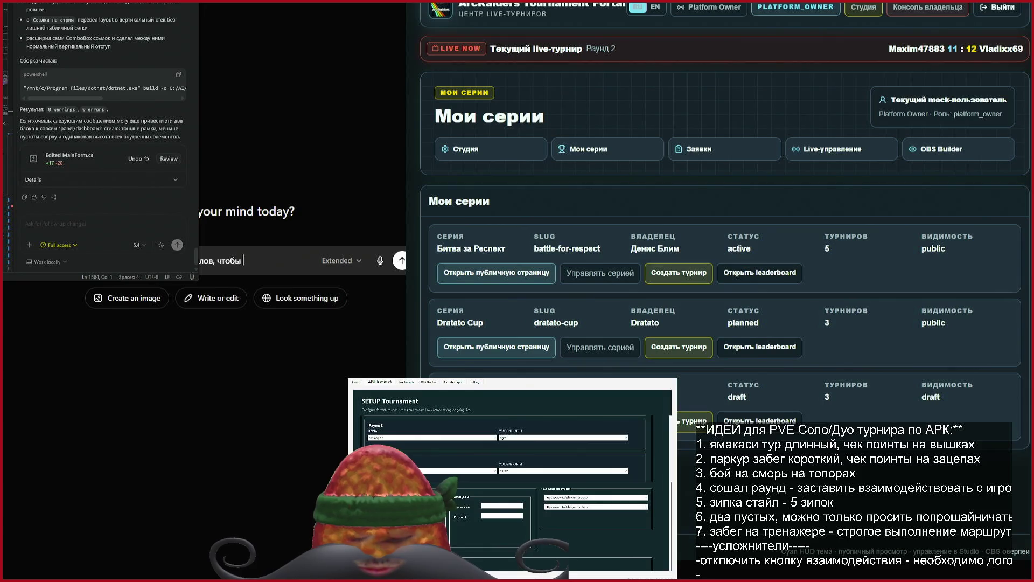
{"action": "type", "text": "из папки брали"}
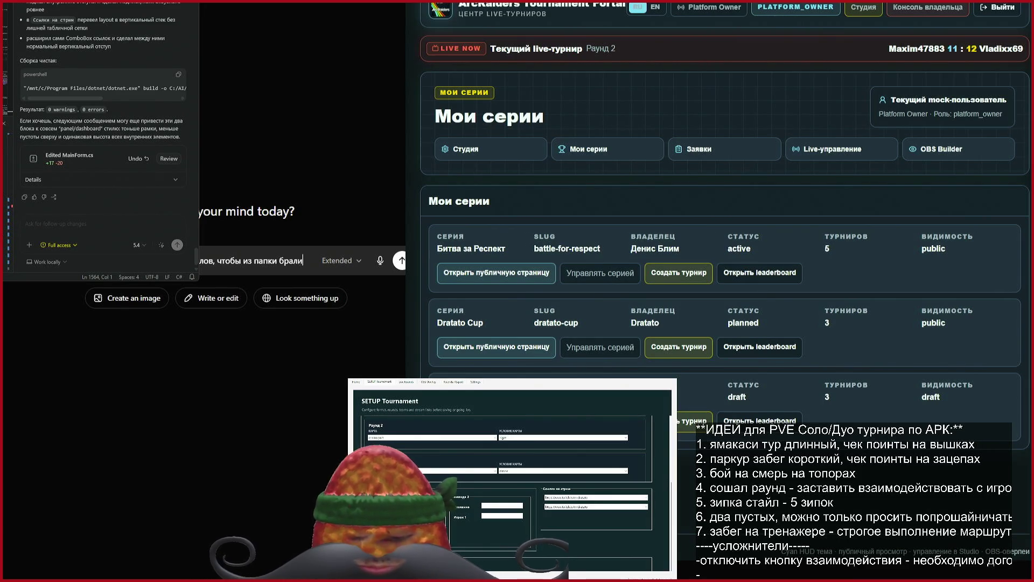
{"action": "type", "text": "сь и в случайно"}
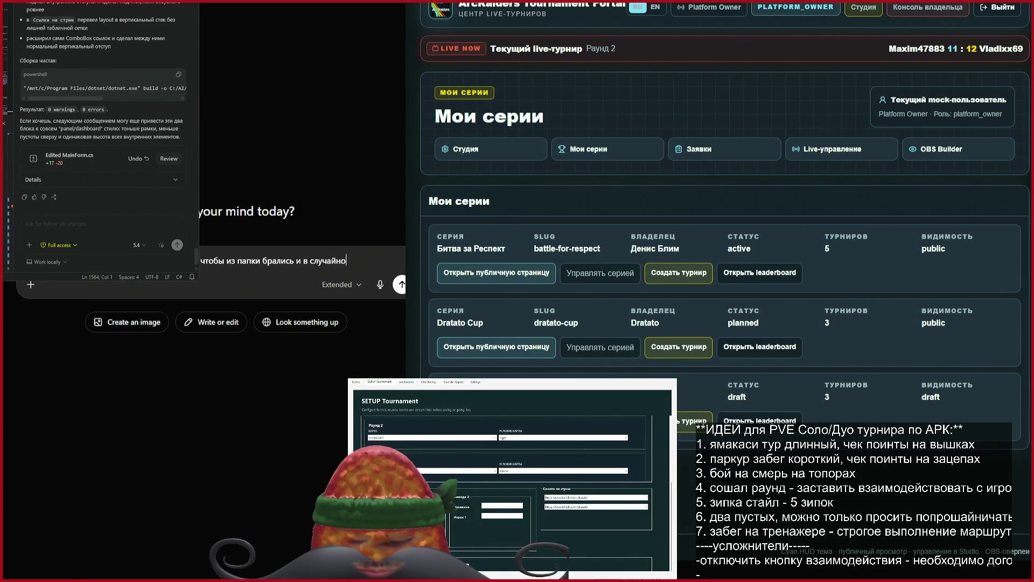
{"action": "type", "text": "м порядке"}
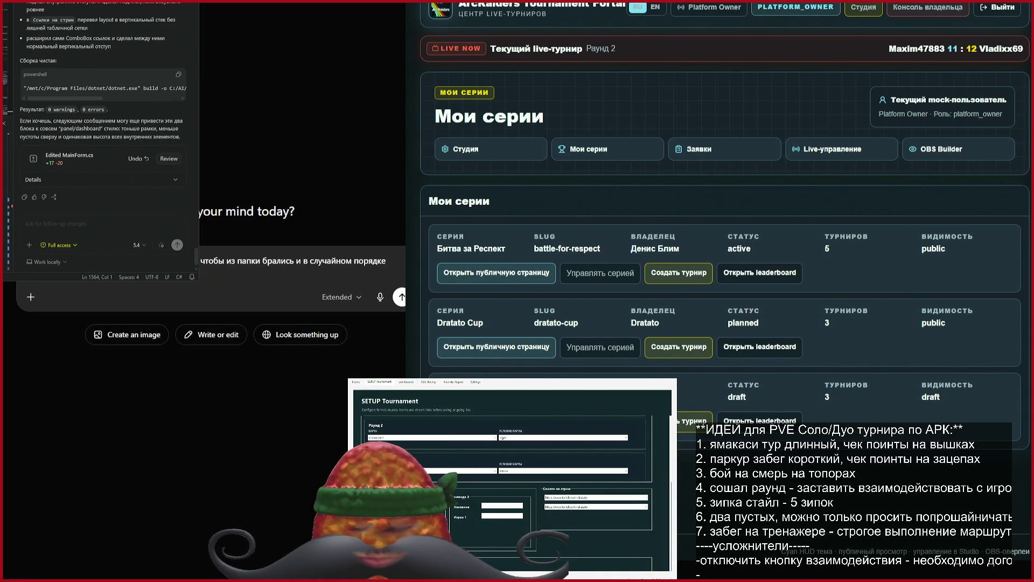
{"action": "key", "text": "Return"}
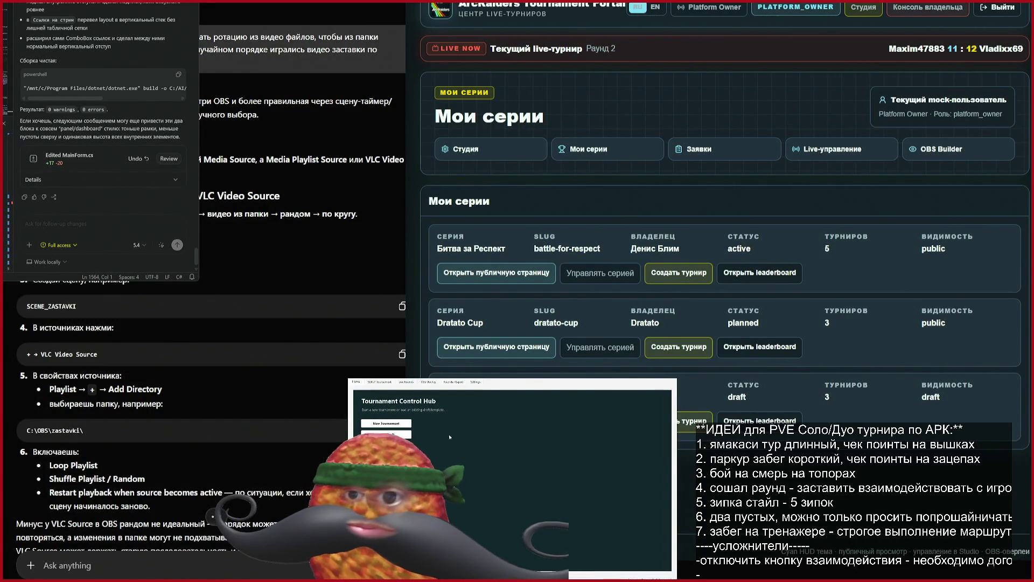
{"action": "left_click", "coordinate": [405, 381]}
{"action": "left_click", "coordinate": [394, 382]}
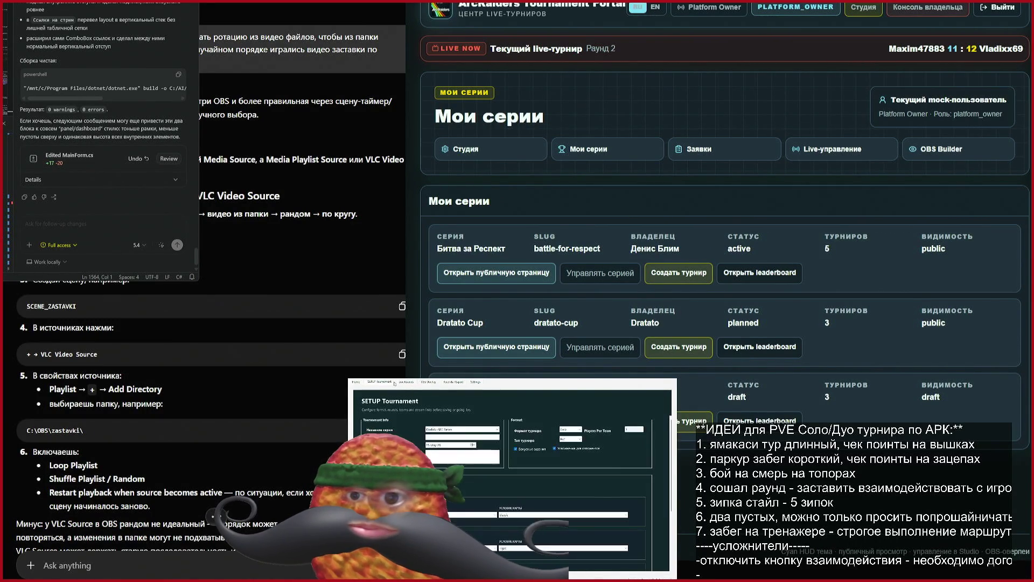
{"action": "scroll", "coordinate": [605, 473], "scroll_direction": "down", "scroll_amount": 5}
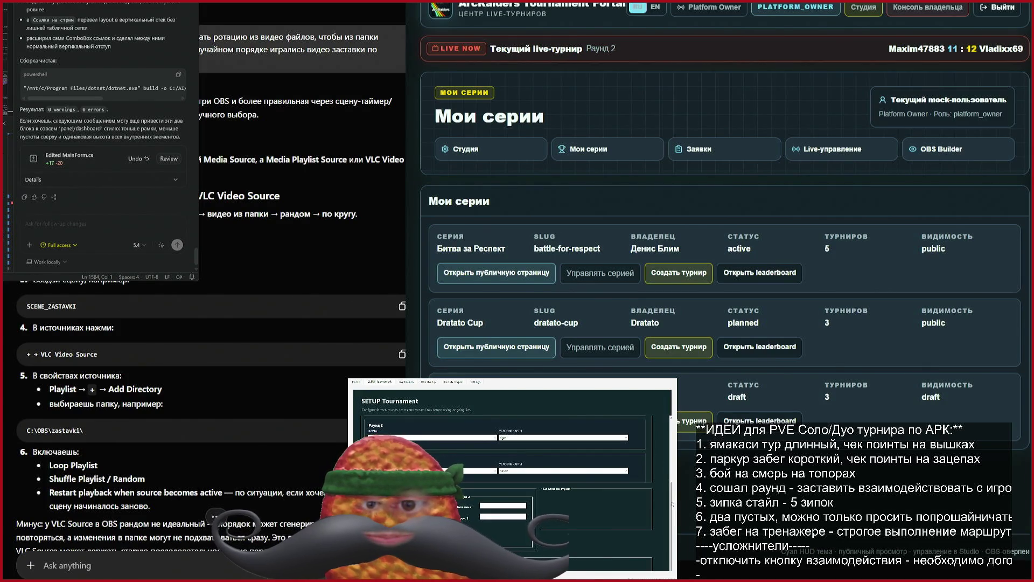
{"action": "scroll", "coordinate": [671, 517], "scroll_direction": "up", "scroll_amount": 5}
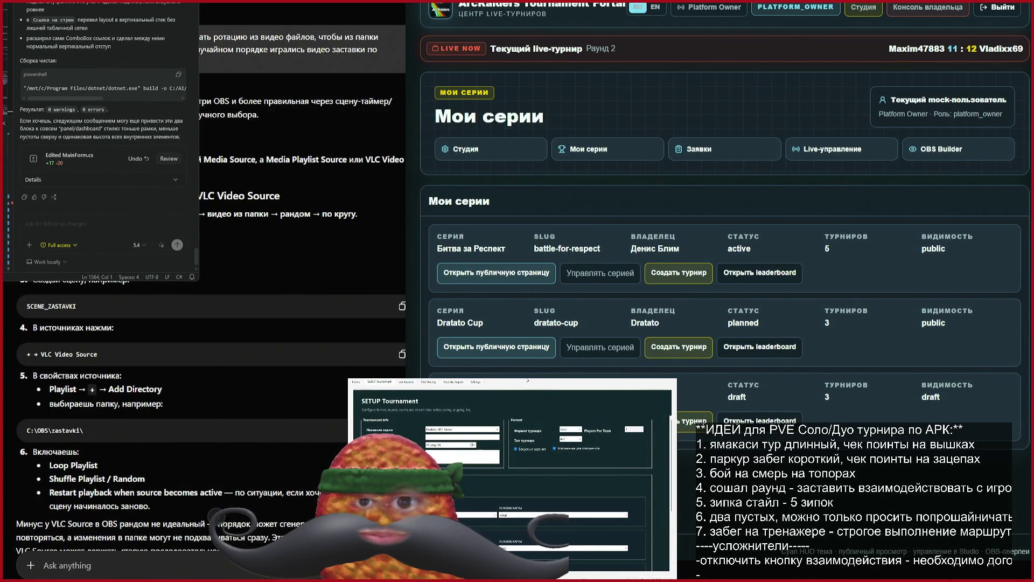
{"action": "scroll", "coordinate": [547, 380], "scroll_direction": "down", "scroll_amount": 3}
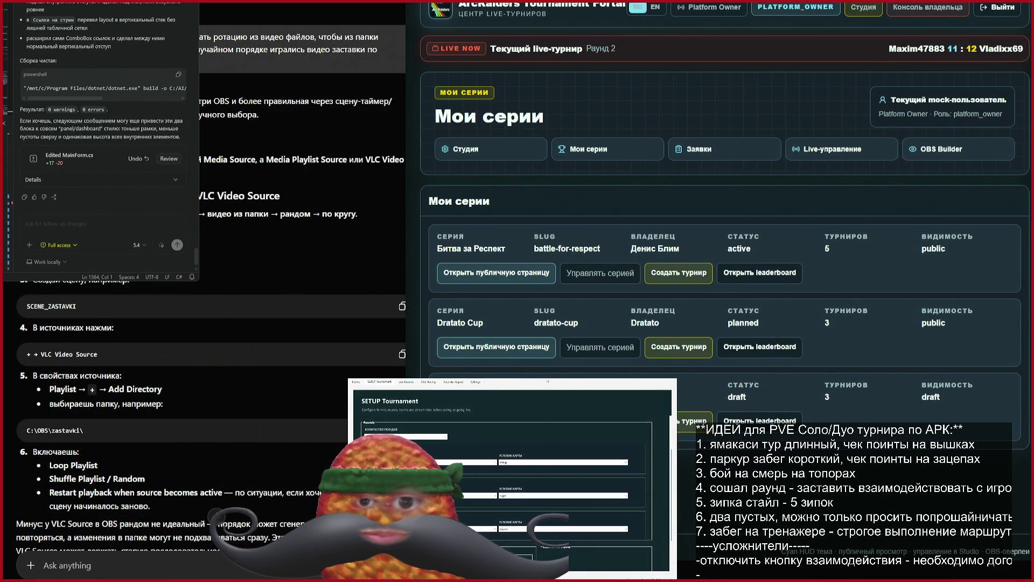
{"action": "scroll", "coordinate": [556, 449], "scroll_direction": "down", "scroll_amount": 2}
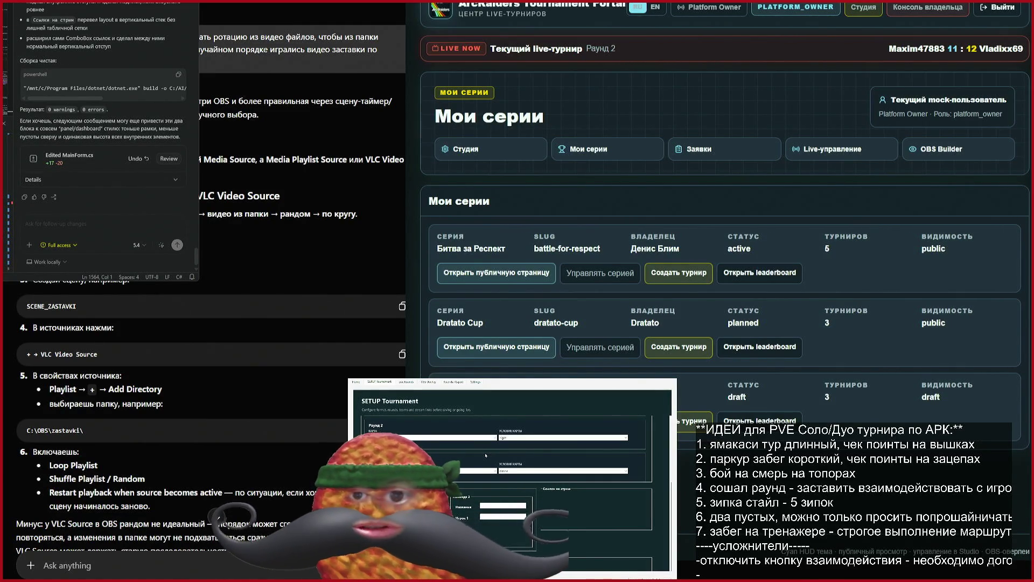
Step: Visit the Obs Overlay page, return to Live Rounds and tick the first three opponent complications
{"action": "left_click", "coordinate": [429, 382]}
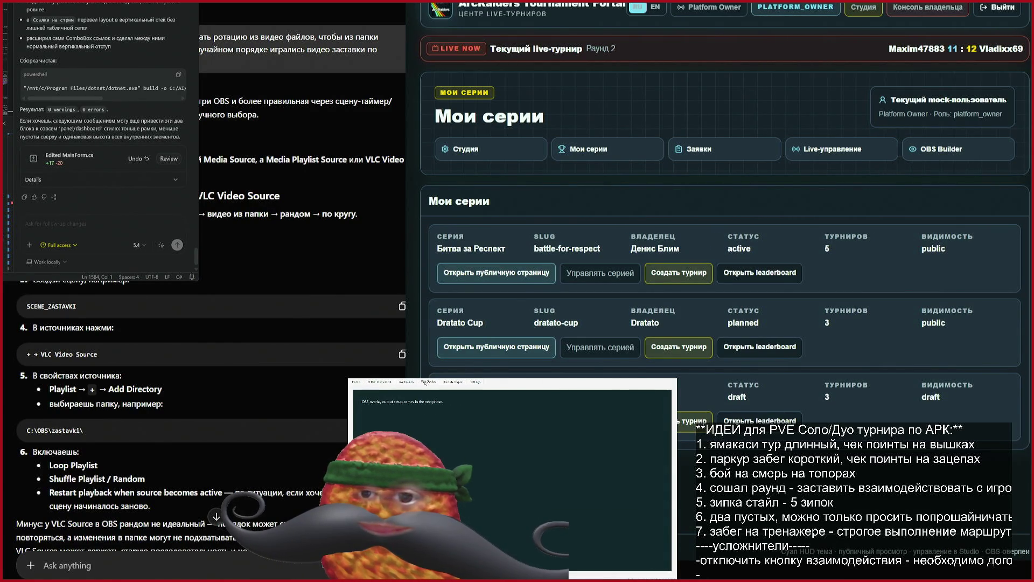
{"action": "left_click", "coordinate": [412, 382]}
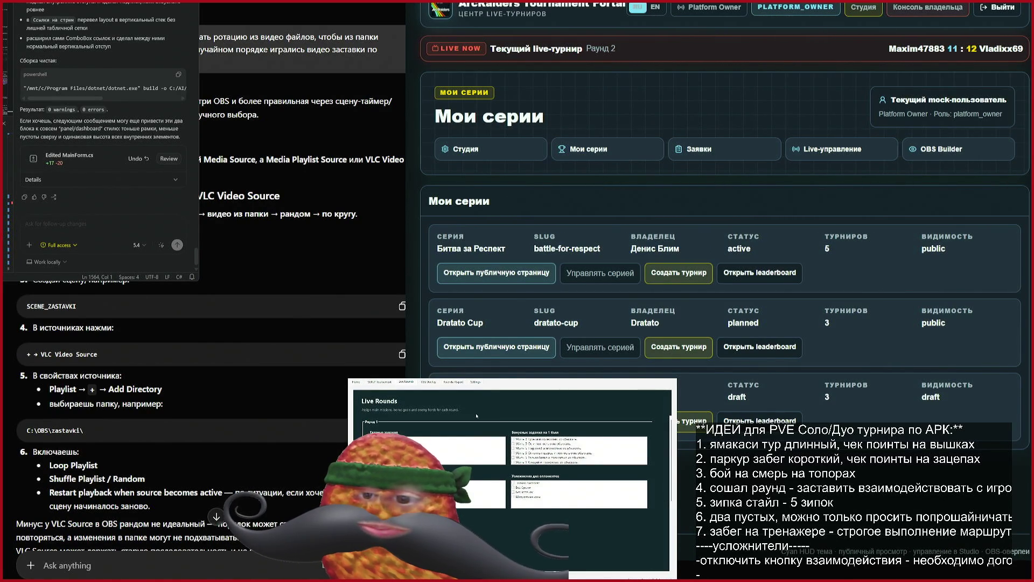
{"action": "left_click", "coordinate": [513, 483]}
{"action": "left_click", "coordinate": [513, 487]}
{"action": "left_click", "coordinate": [514, 492]}
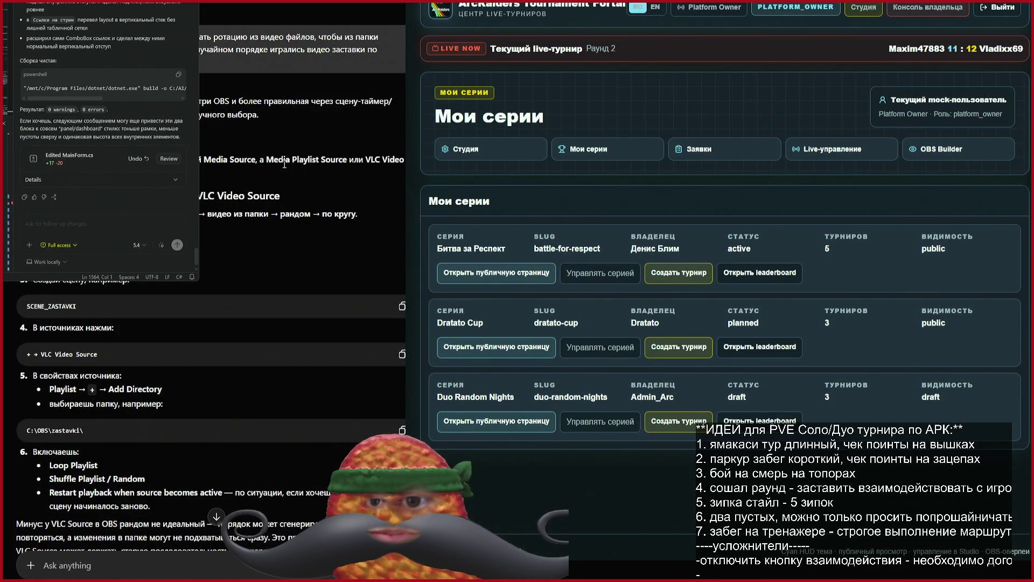
{"action": "mouse_move", "coordinate": [129, 279]}
{"action": "left_mouse_down"}
{"action": "mouse_move", "coordinate": [162, 114]}
{"action": "mouse_move", "coordinate": [161, 215]}
{"action": "mouse_move", "coordinate": [161, 114]}
{"action": "mouse_move", "coordinate": [129, 280]}
{"action": "mouse_move", "coordinate": [308, 241]}
{"action": "mouse_move", "coordinate": [294, 260]}
{"action": "left_mouse_up"}
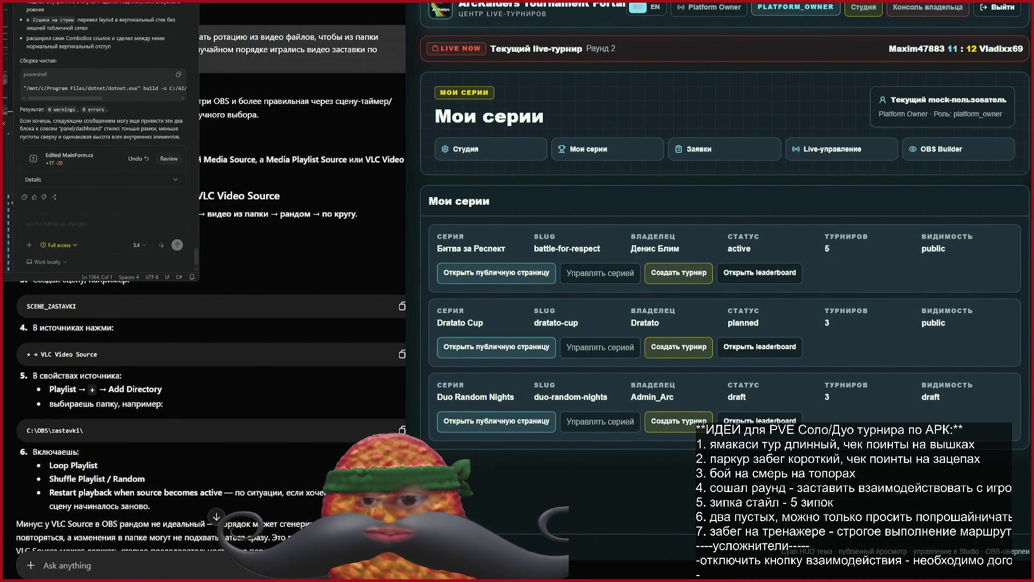
{"action": "left_click_drag", "start_coordinate": [201, 214], "coordinate": [357, 214]}
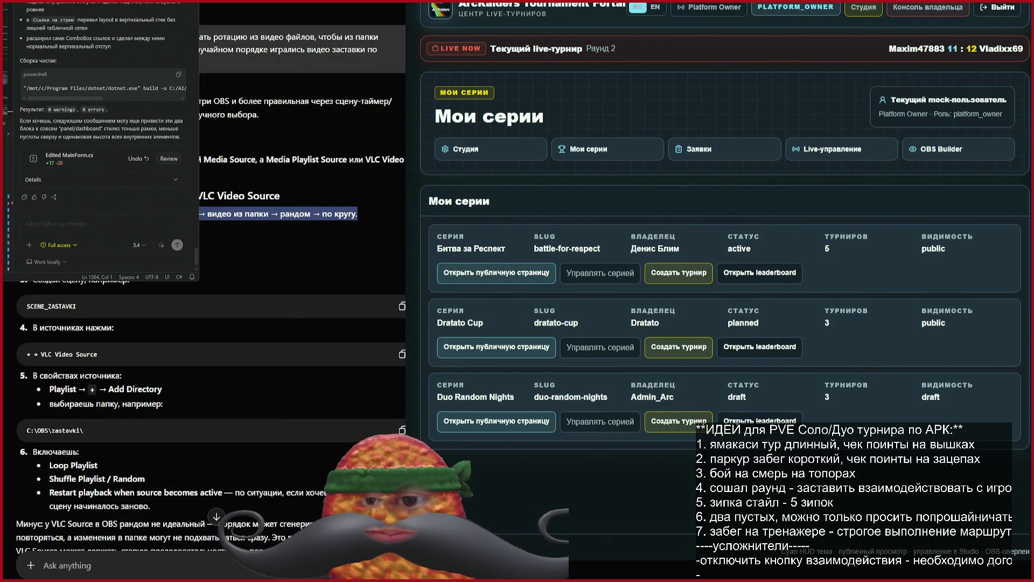
{"action": "left_click", "coordinate": [260, 251]}
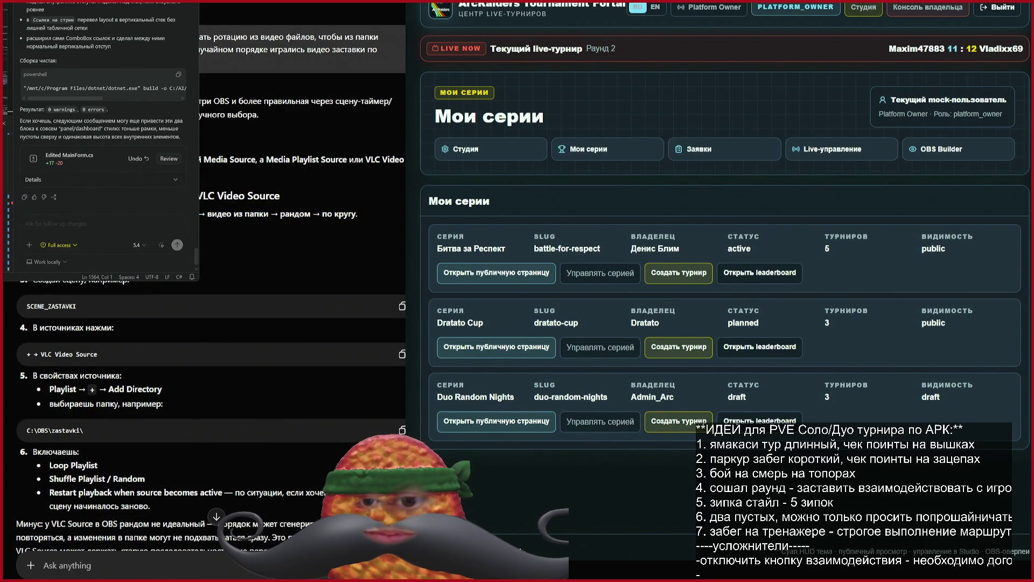
{"action": "scroll", "coordinate": [318, 257], "scroll_direction": "down", "scroll_amount": 3}
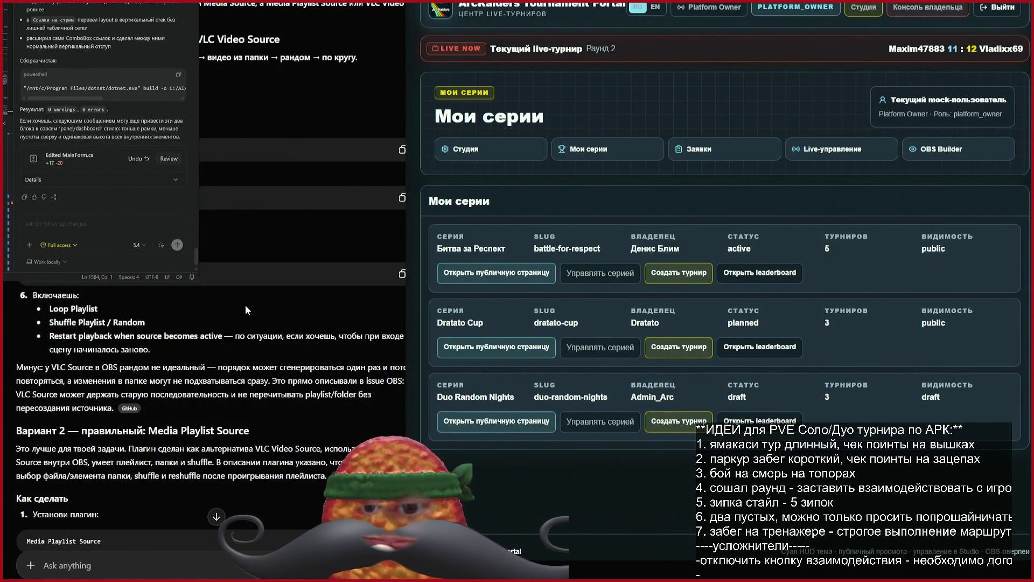
{"action": "scroll", "coordinate": [245, 310], "scroll_direction": "down", "scroll_amount": 3}
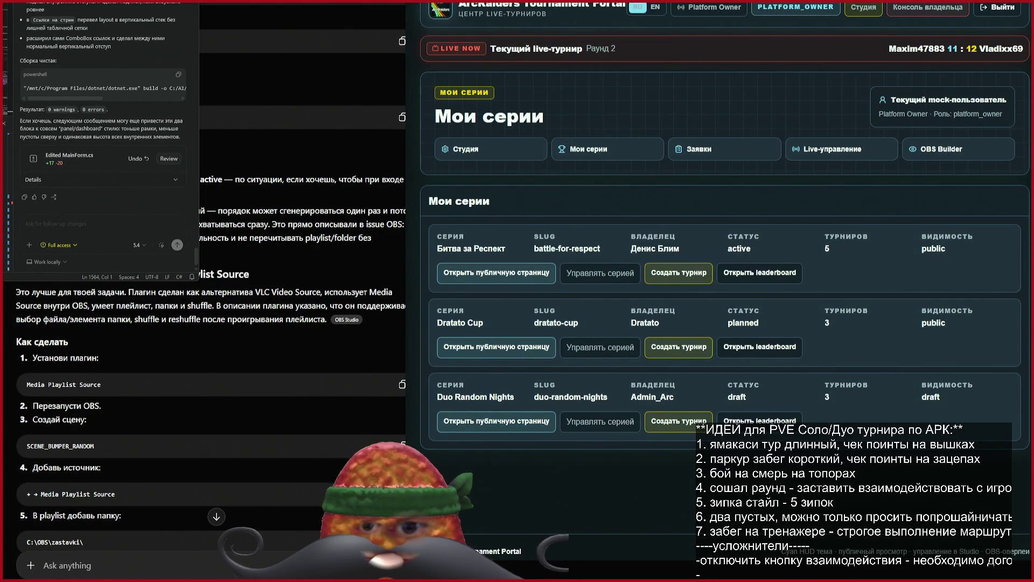
{"action": "scroll", "coordinate": [336, 264], "scroll_direction": "down", "scroll_amount": 3}
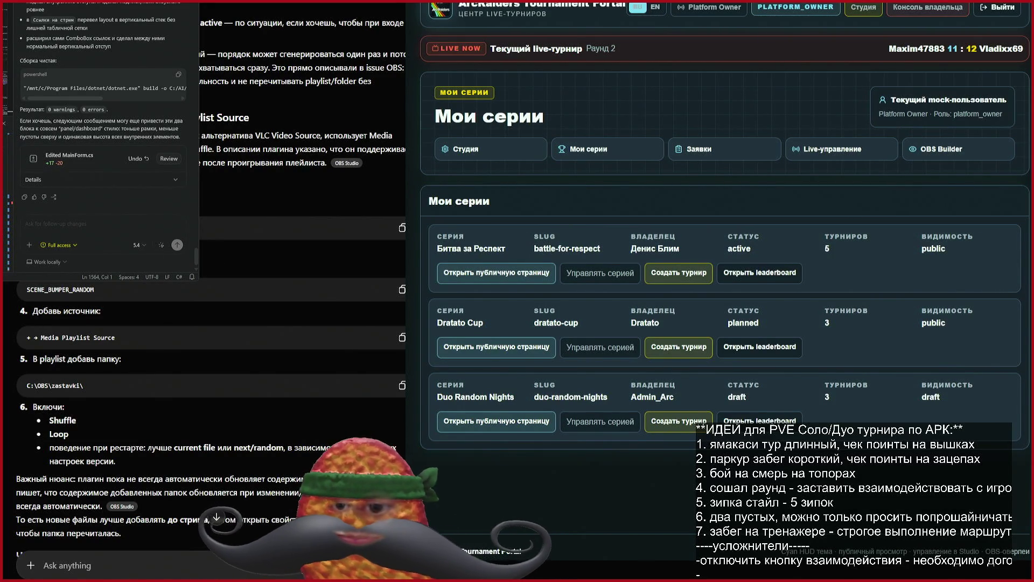
{"action": "scroll", "coordinate": [205, 422], "scroll_direction": "down", "scroll_amount": 2}
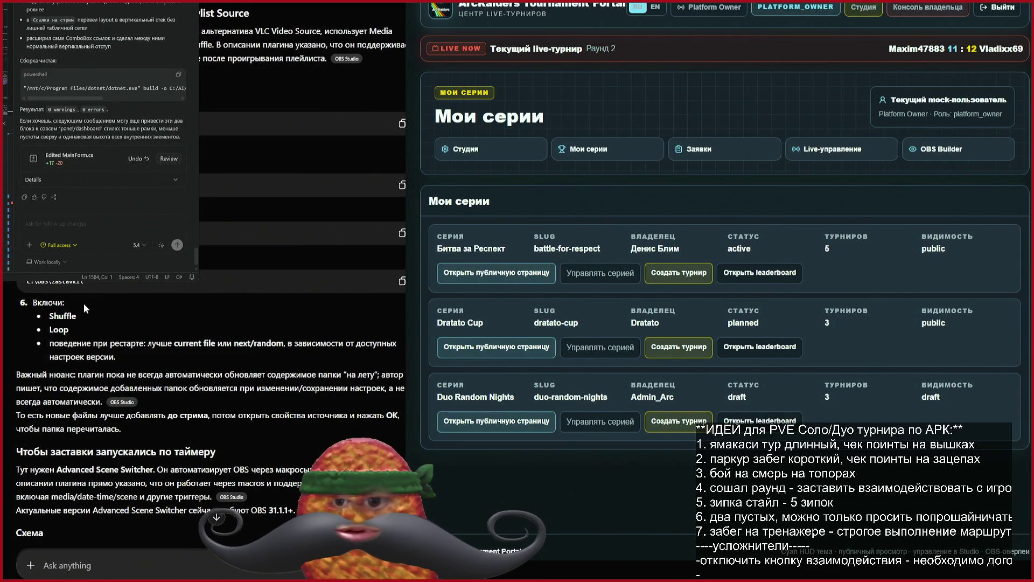
{"action": "left_click_drag", "start_coordinate": [77, 343], "coordinate": [291, 345]}
{"action": "left_click", "coordinate": [321, 320]}
{"action": "scroll", "coordinate": [325, 334], "scroll_direction": "down", "scroll_amount": 1}
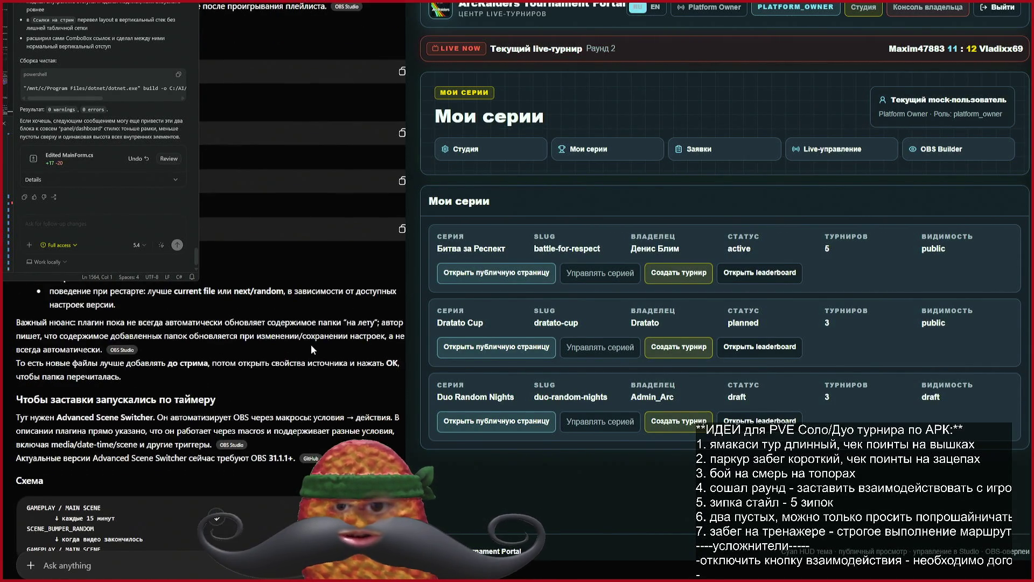
{"action": "left_click_drag", "start_coordinate": [60, 322], "coordinate": [370, 330]}
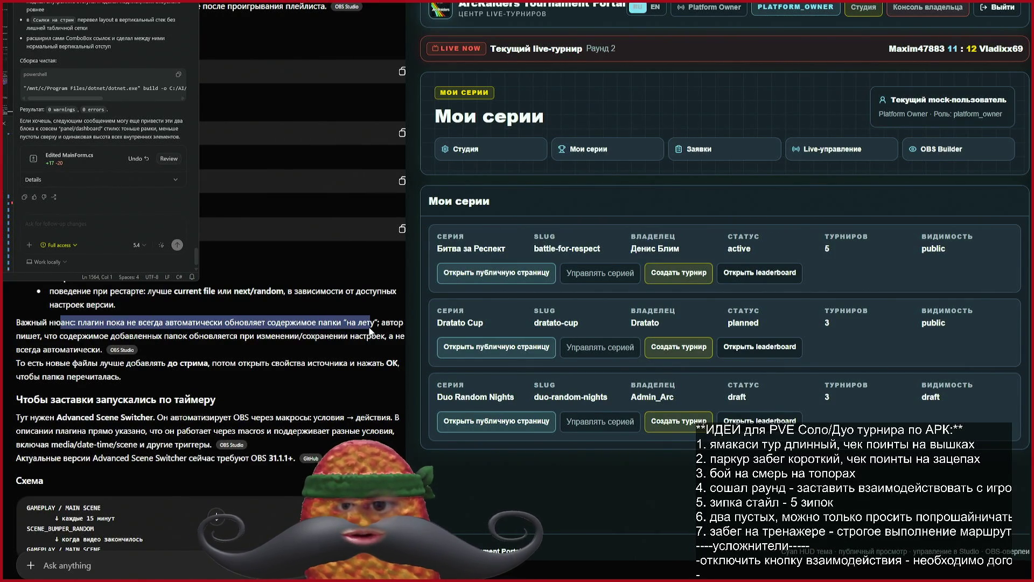
{"action": "left_click", "coordinate": [152, 354]}
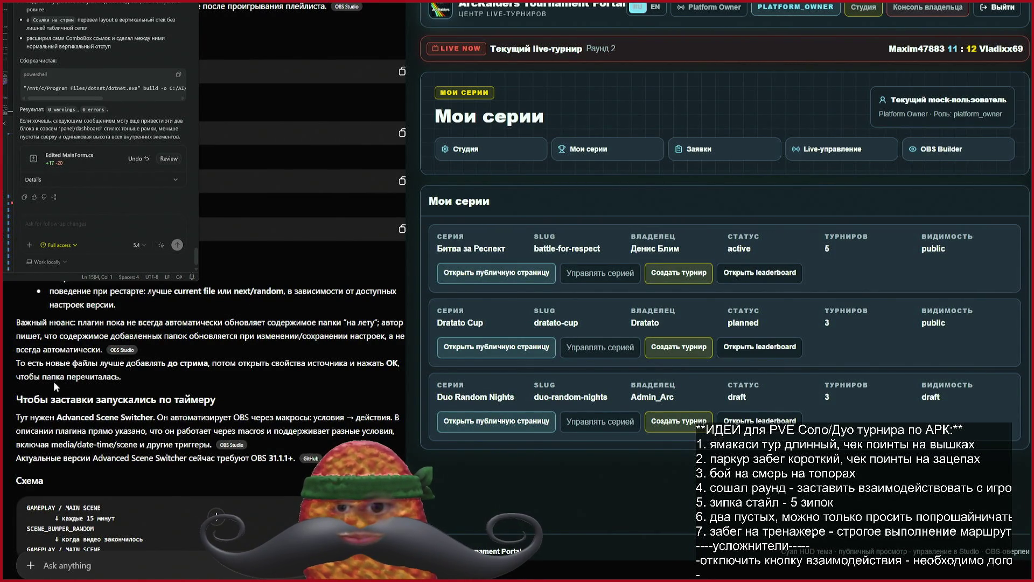
{"action": "mouse_move", "coordinate": [46, 362]}
{"action": "left_mouse_down"}
{"action": "mouse_move", "coordinate": [238, 364]}
{"action": "mouse_move", "coordinate": [185, 373]}
{"action": "left_mouse_up"}
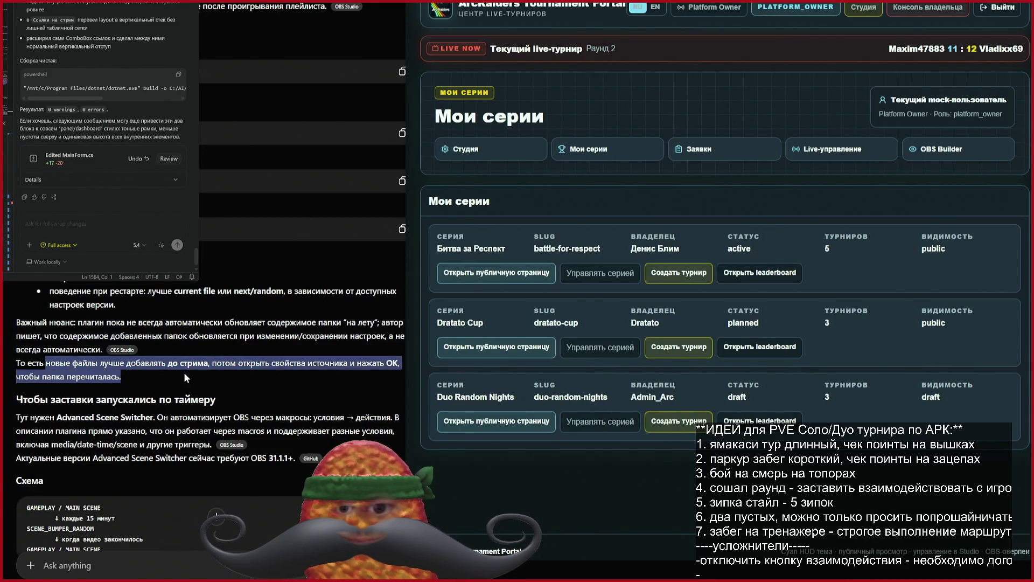
{"action": "left_click", "coordinate": [85, 421]}
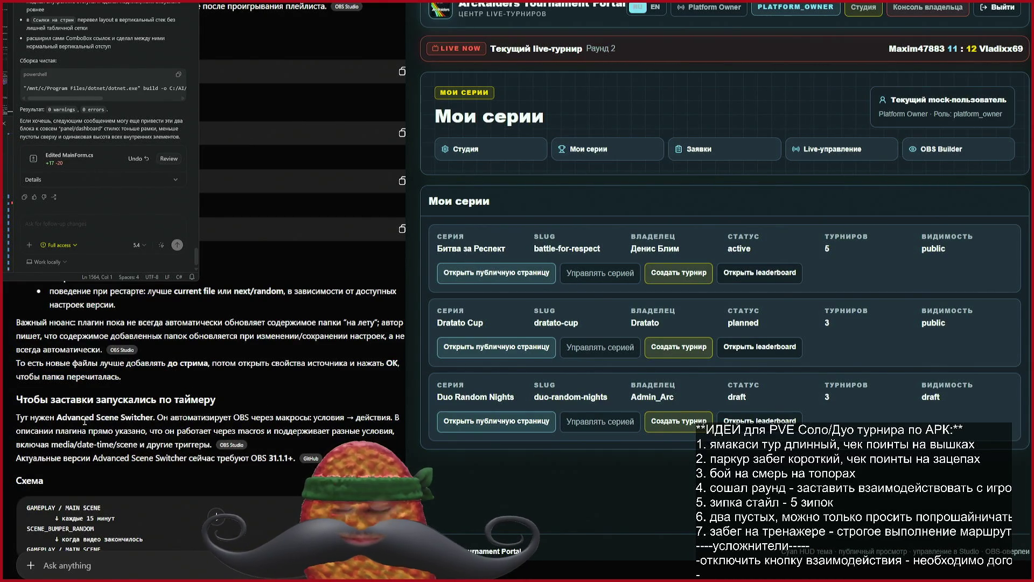
{"action": "scroll", "coordinate": [85, 421], "scroll_direction": "down", "scroll_amount": 2}
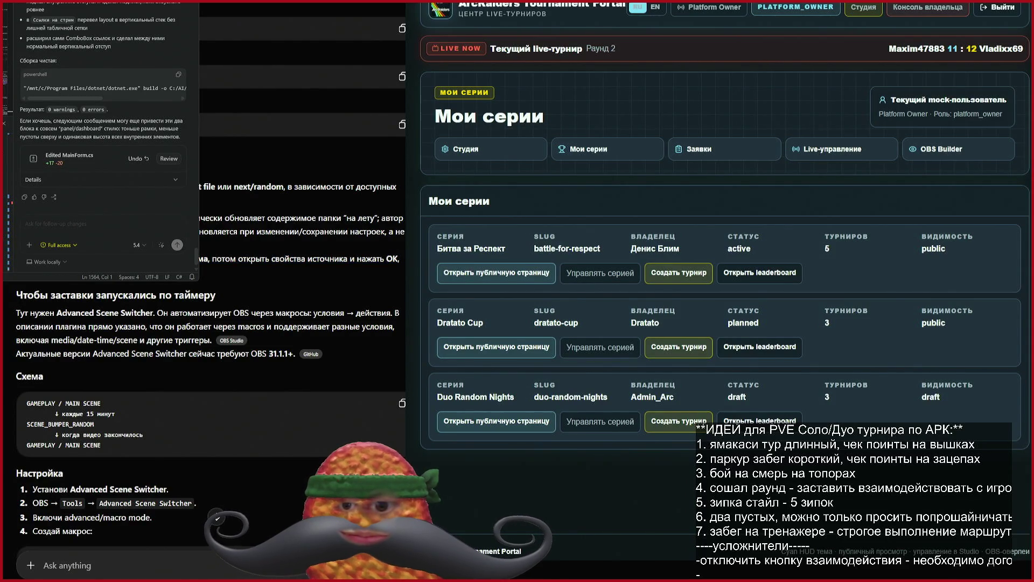
{"action": "scroll", "coordinate": [210, 323], "scroll_direction": "down", "scroll_amount": 3}
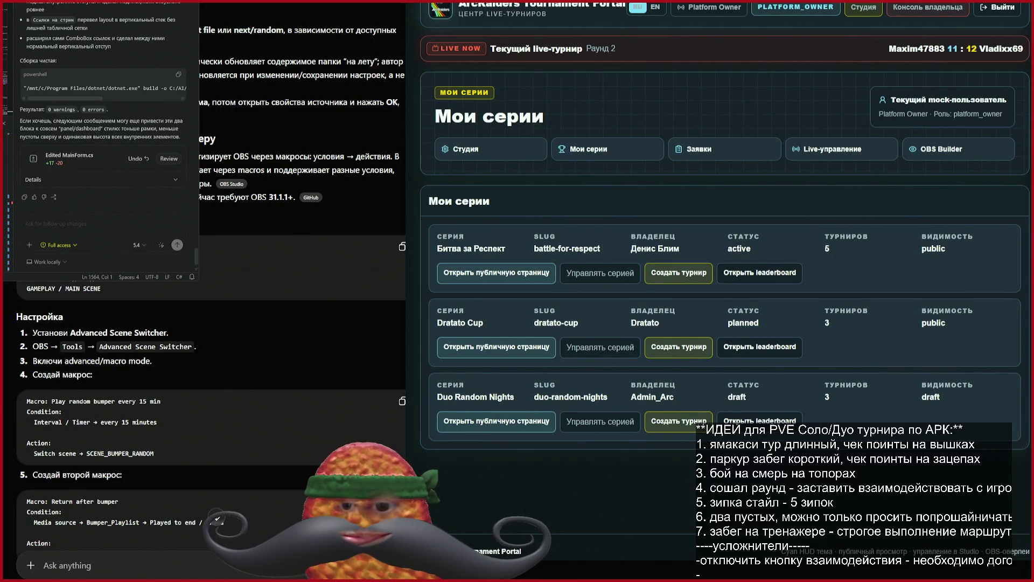
{"action": "scroll", "coordinate": [216, 518], "scroll_direction": "down", "scroll_amount": 5}
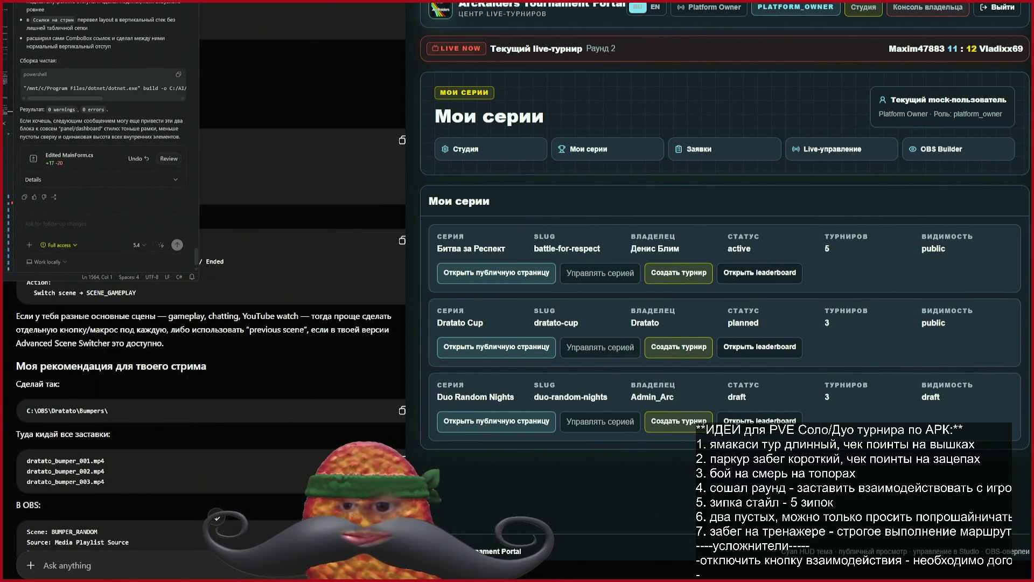
{"action": "scroll", "coordinate": [217, 518], "scroll_direction": "down", "scroll_amount": 3}
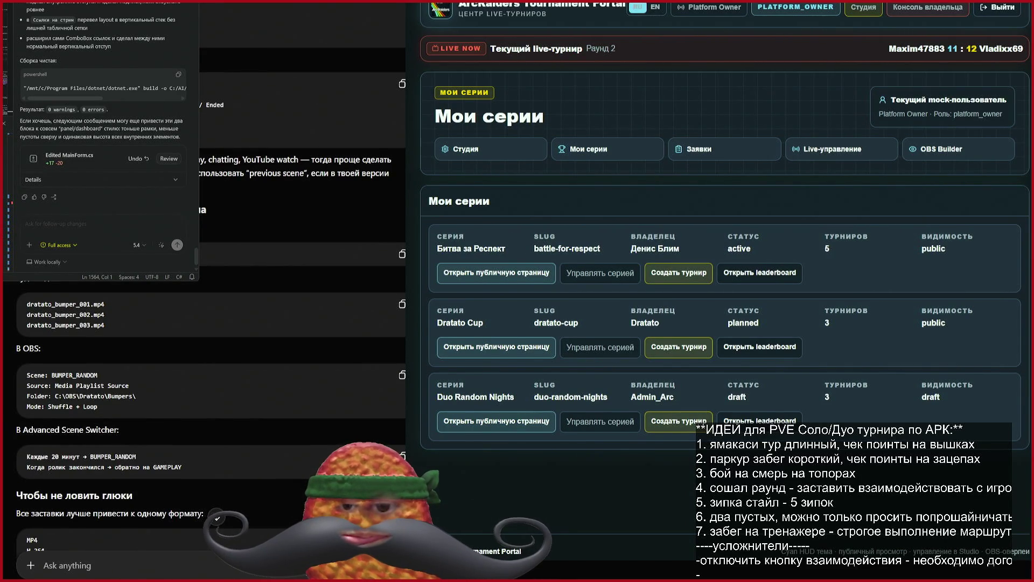
{"action": "scroll", "coordinate": [217, 518], "scroll_direction": "down", "scroll_amount": 5}
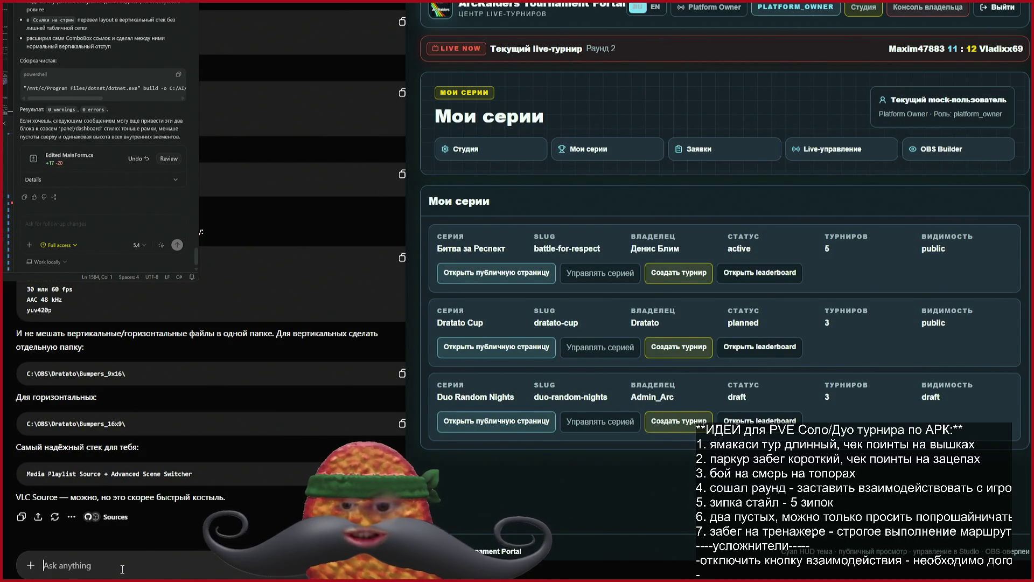
Step: Ask ChatGPT how to play a bumper video on top of all scenes without switching scenes
{"action": "type", "text": "я не хоч"}
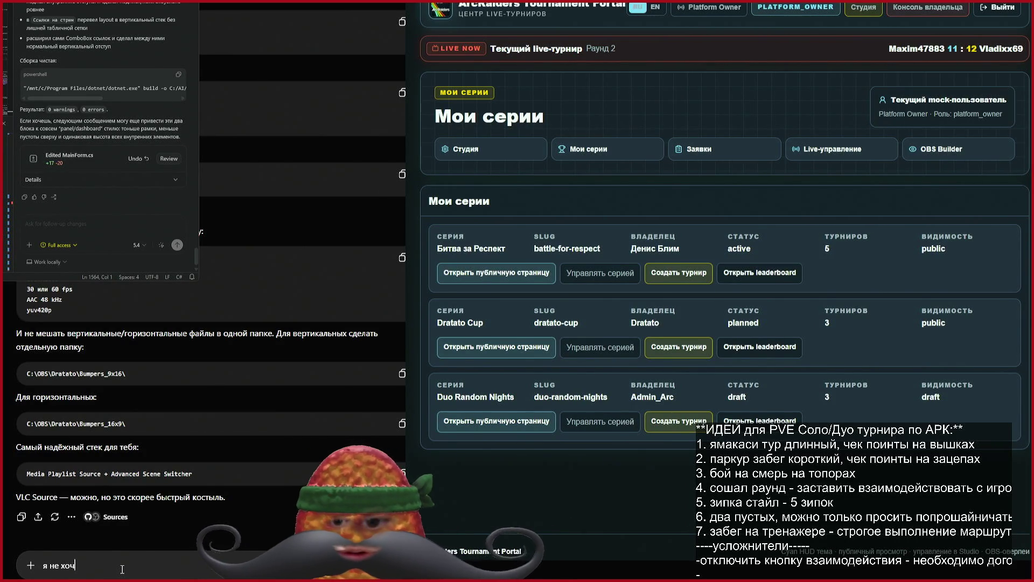
{"action": "type", "text": "у пе5реключа"}
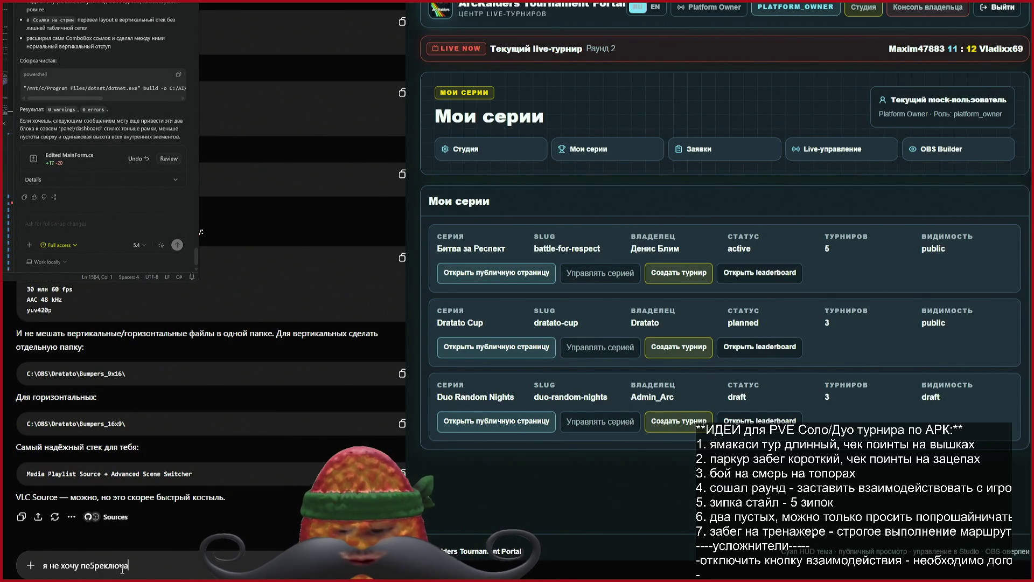
{"action": "type", "text": "ть сцены , я х"}
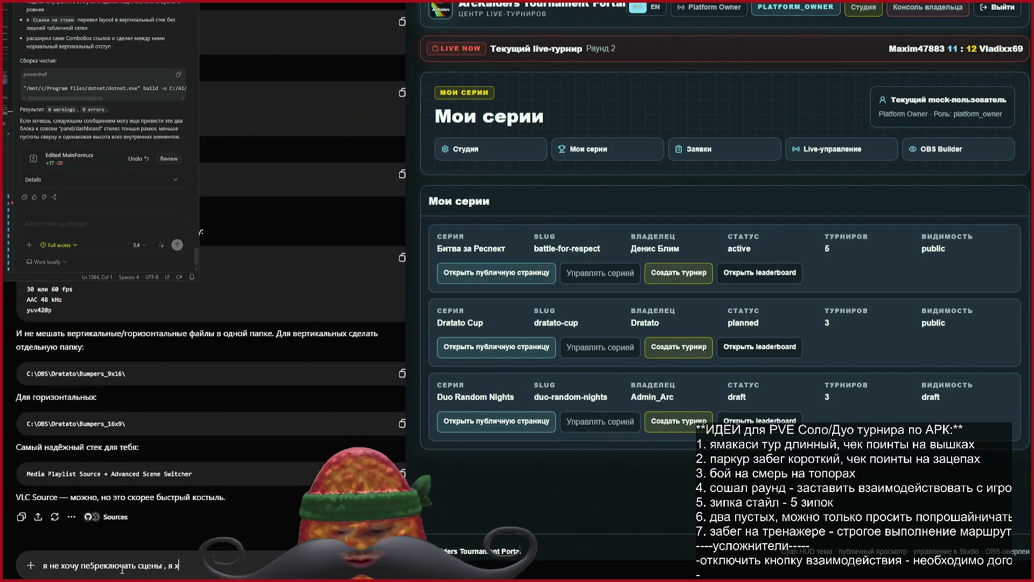
{"action": "type", "text": "оч4"}
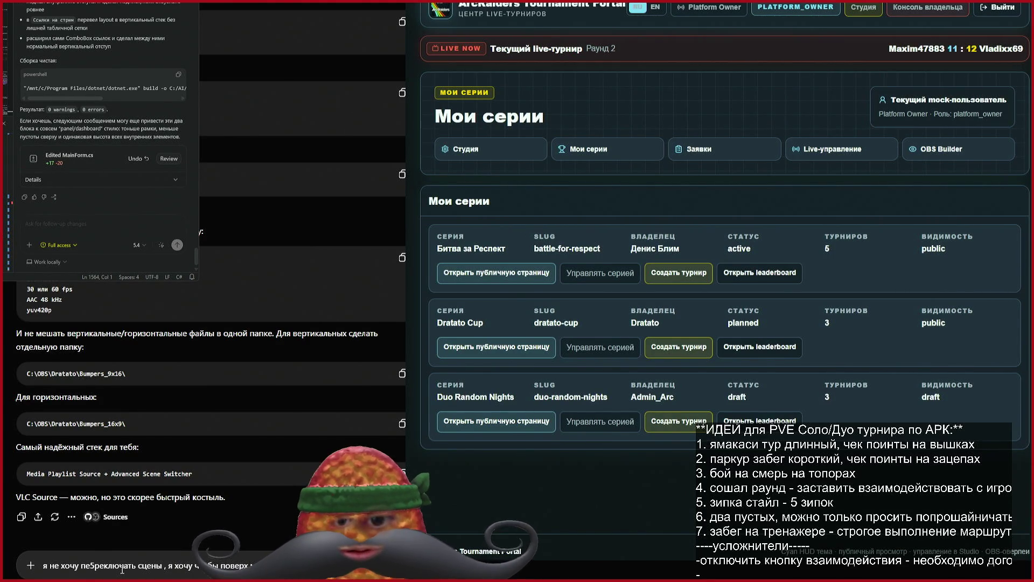
{"action": "type", "text": "ись"}
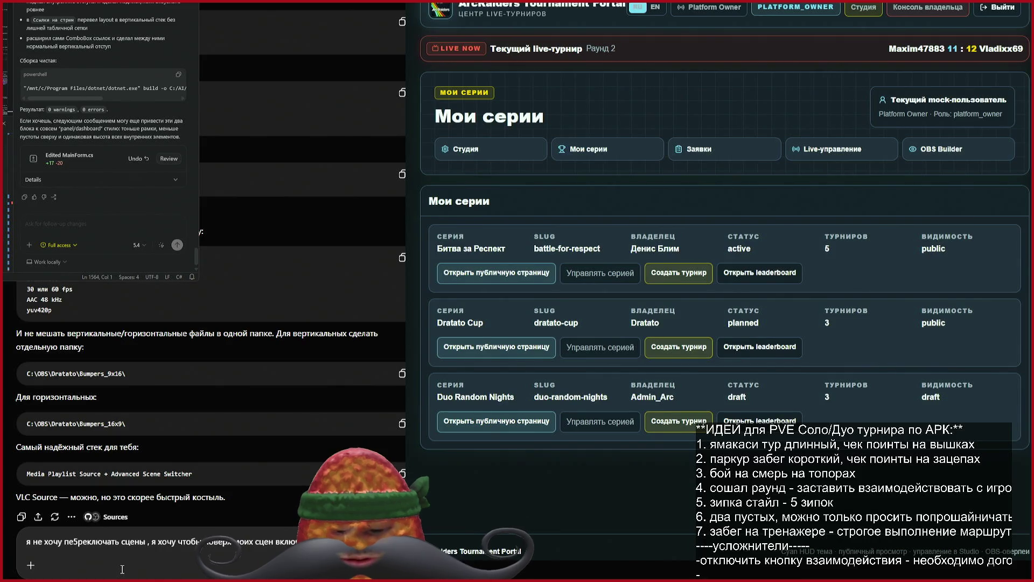
{"action": "key", "text": "Return"}
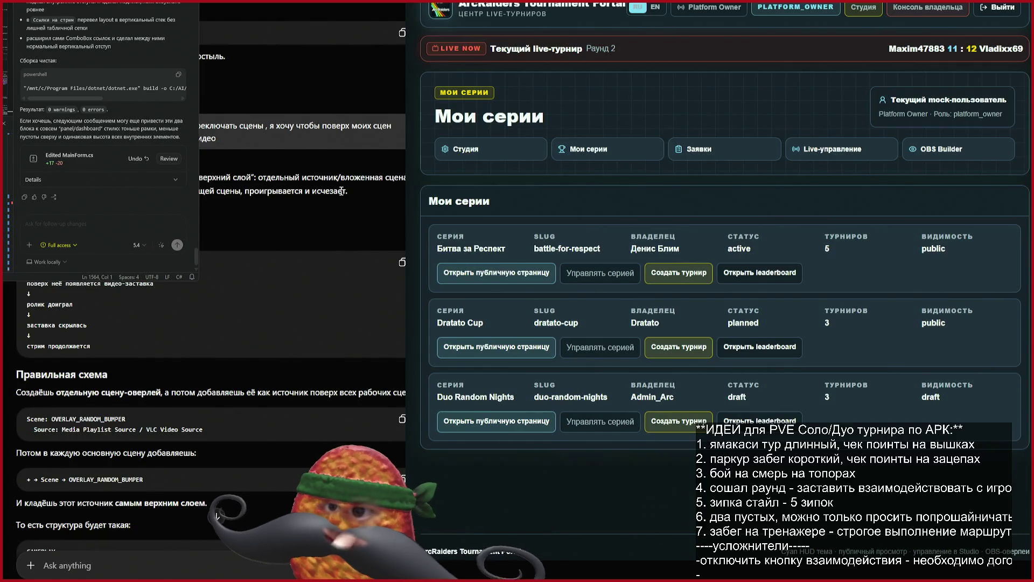
Step: Read through the overlay reply's bumper playback steps
{"action": "mouse_move", "coordinate": [48, 286]}
{"action": "left_mouse_down"}
{"action": "mouse_move", "coordinate": [148, 285]}
{"action": "mouse_move", "coordinate": [157, 293]}
{"action": "mouse_move", "coordinate": [144, 332]}
{"action": "left_mouse_up"}
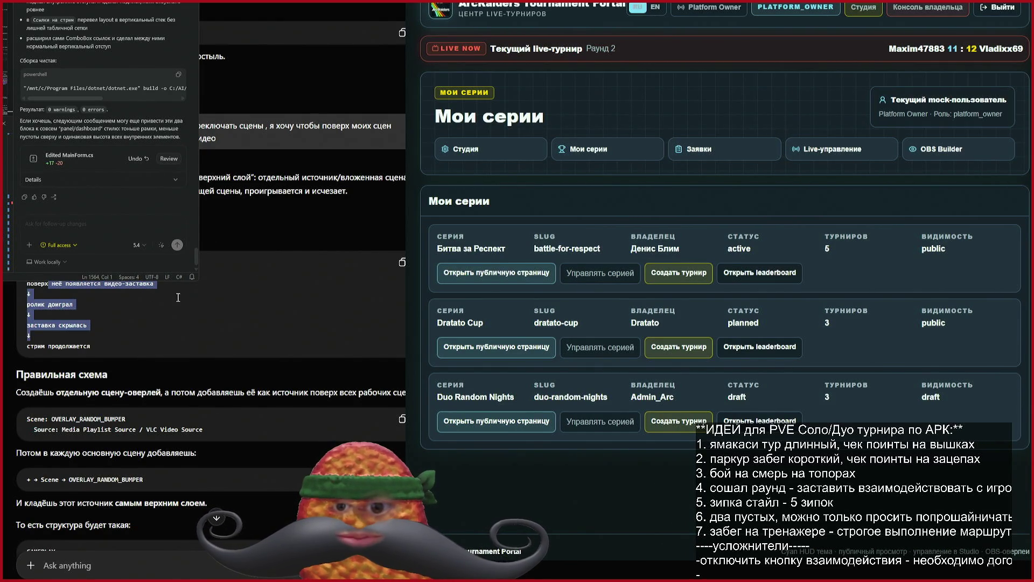
{"action": "scroll", "coordinate": [178, 297], "scroll_direction": "down", "scroll_amount": 2}
{"action": "left_click_drag", "start_coordinate": [31, 288], "coordinate": [201, 289]}
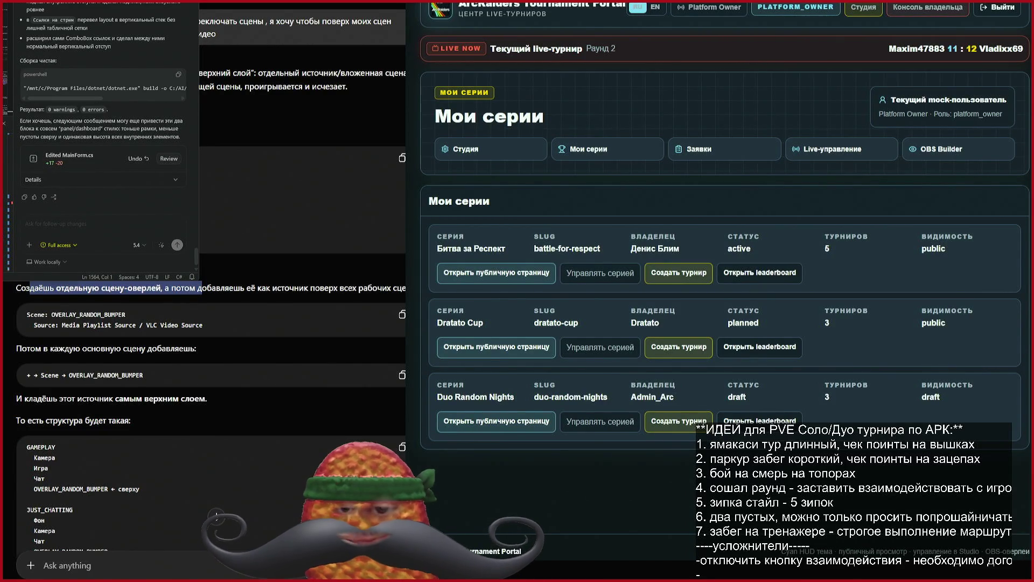
{"action": "scroll", "coordinate": [210, 377], "scroll_direction": "down", "scroll_amount": 2}
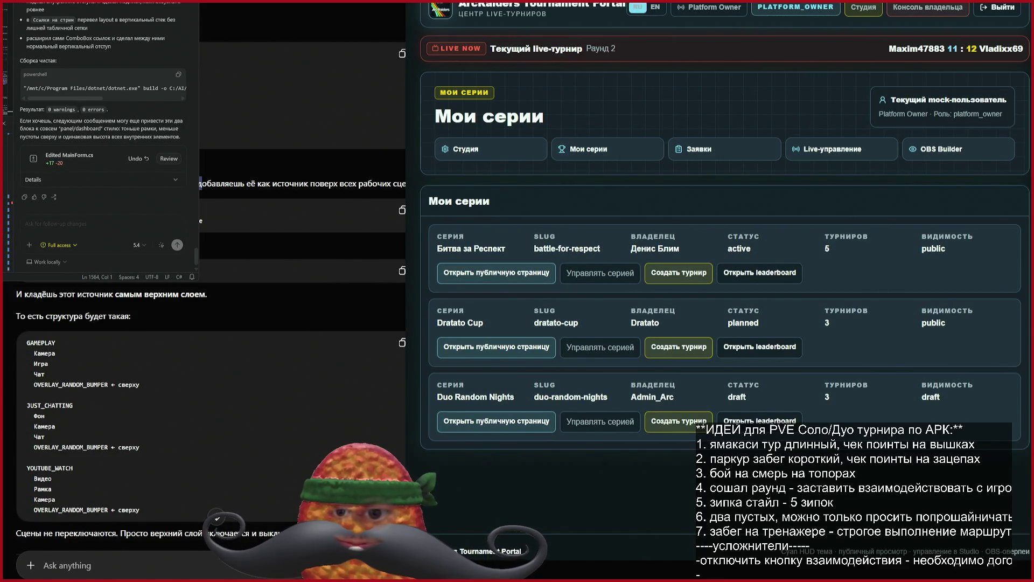
{"action": "scroll", "coordinate": [210, 376], "scroll_direction": "down", "scroll_amount": 2}
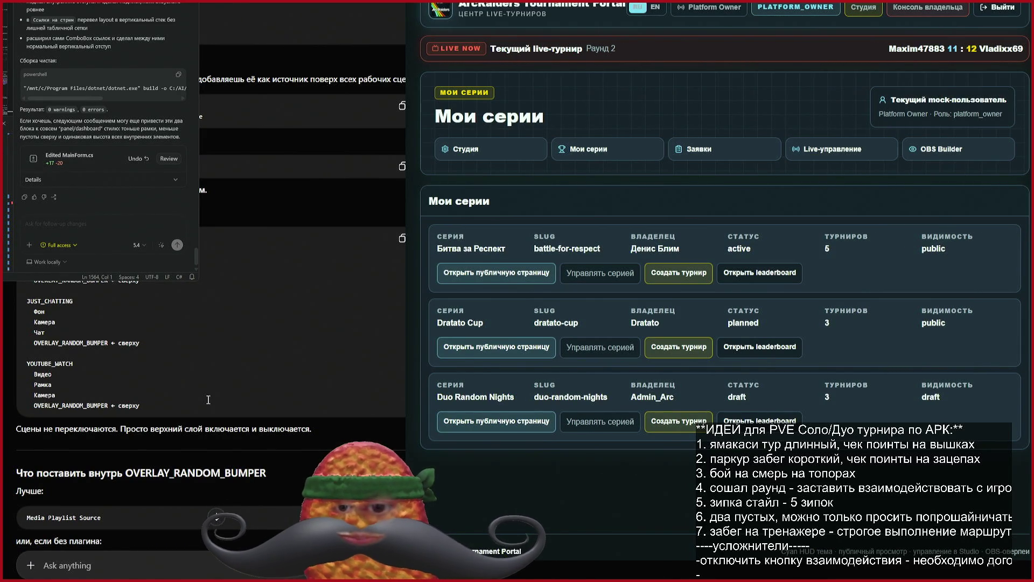
Step: Highlight the line saying scenes don't switch, then copy the Media Playlist Source snippet
{"action": "mouse_move", "coordinate": [42, 428]}
{"action": "left_mouse_down"}
{"action": "mouse_move", "coordinate": [310, 429]}
{"action": "mouse_move", "coordinate": [17, 434]}
{"action": "mouse_move", "coordinate": [310, 430]}
{"action": "mouse_move", "coordinate": [16, 434]}
{"action": "left_mouse_up"}
{"action": "left_click", "coordinate": [405, 437]}
{"action": "left_click", "coordinate": [16, 434]}
{"action": "left_click", "coordinate": [315, 433]}
{"action": "left_click", "coordinate": [40, 436]}
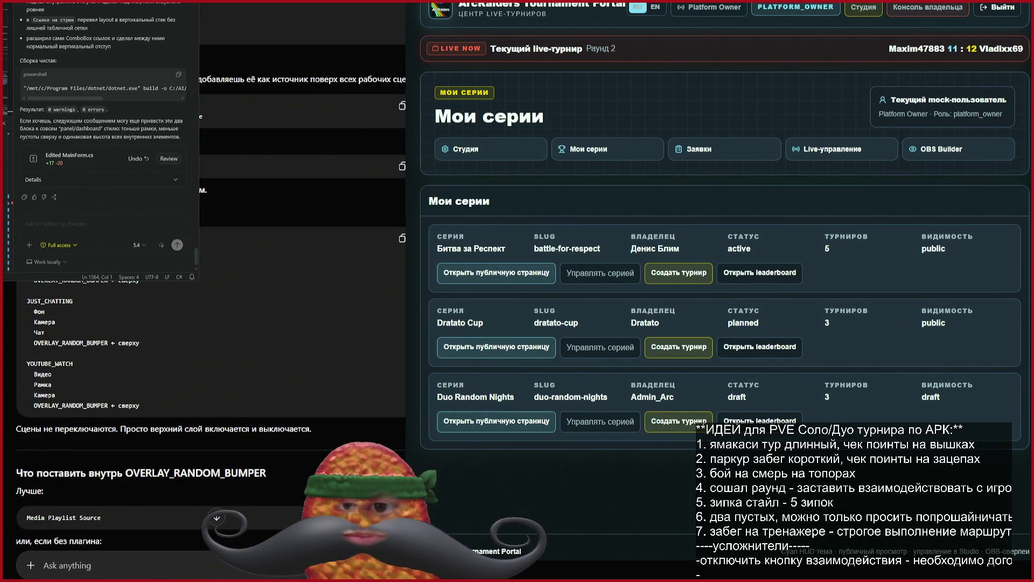
{"action": "left_click", "coordinate": [217, 517]}
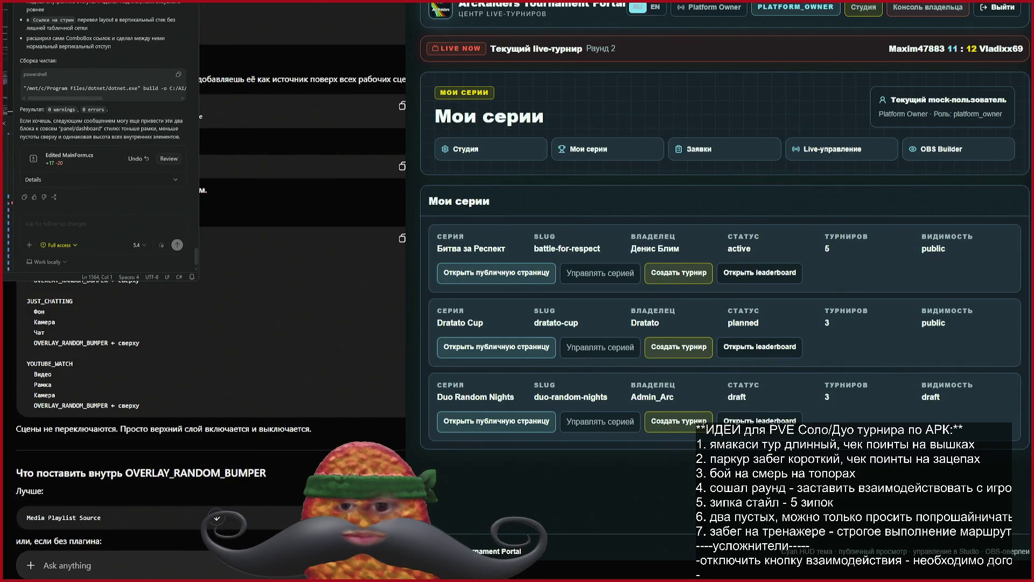
{"action": "scroll", "coordinate": [210, 323], "scroll_direction": "down", "scroll_amount": 5}
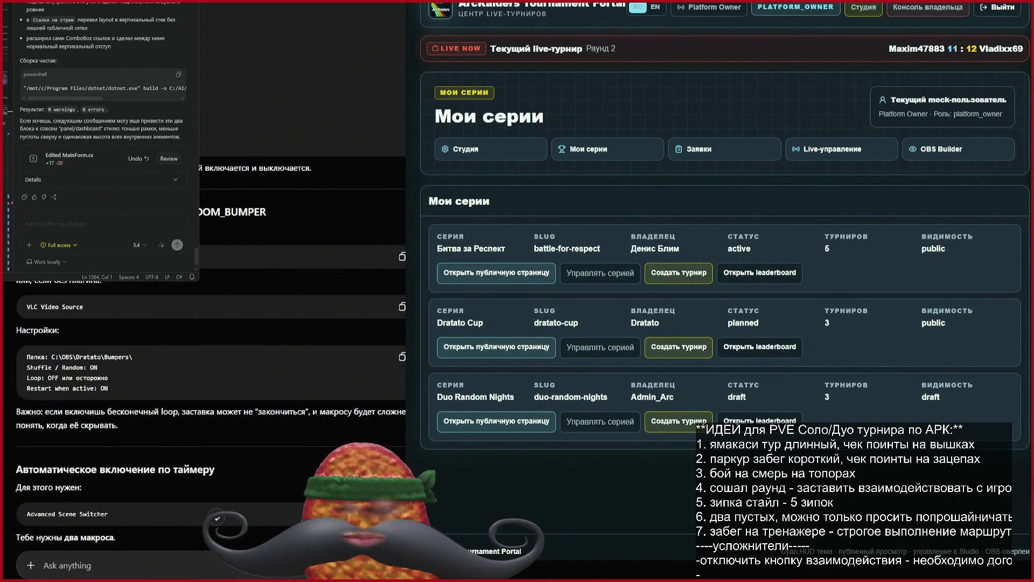
{"action": "left_click_drag", "start_coordinate": [8, 284], "coordinate": [129, 281]}
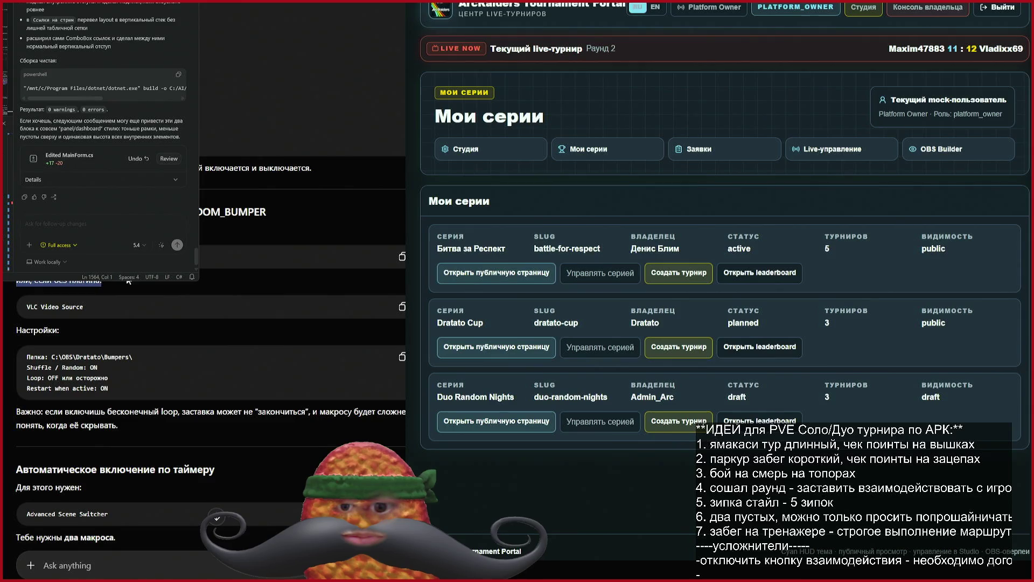
{"action": "mouse_move", "coordinate": [128, 281]}
{"action": "left_mouse_down"}
{"action": "mouse_move", "coordinate": [108, 357]}
{"action": "mouse_move", "coordinate": [146, 354]}
{"action": "mouse_move", "coordinate": [118, 343]}
{"action": "mouse_move", "coordinate": [132, 407]}
{"action": "mouse_move", "coordinate": [132, 396]}
{"action": "left_mouse_up"}
{"action": "left_click", "coordinate": [132, 395]}
{"action": "mouse_move", "coordinate": [129, 281]}
{"action": "left_mouse_down"}
{"action": "mouse_move", "coordinate": [60, 330]}
{"action": "mouse_move", "coordinate": [162, 412]}
{"action": "left_mouse_up"}
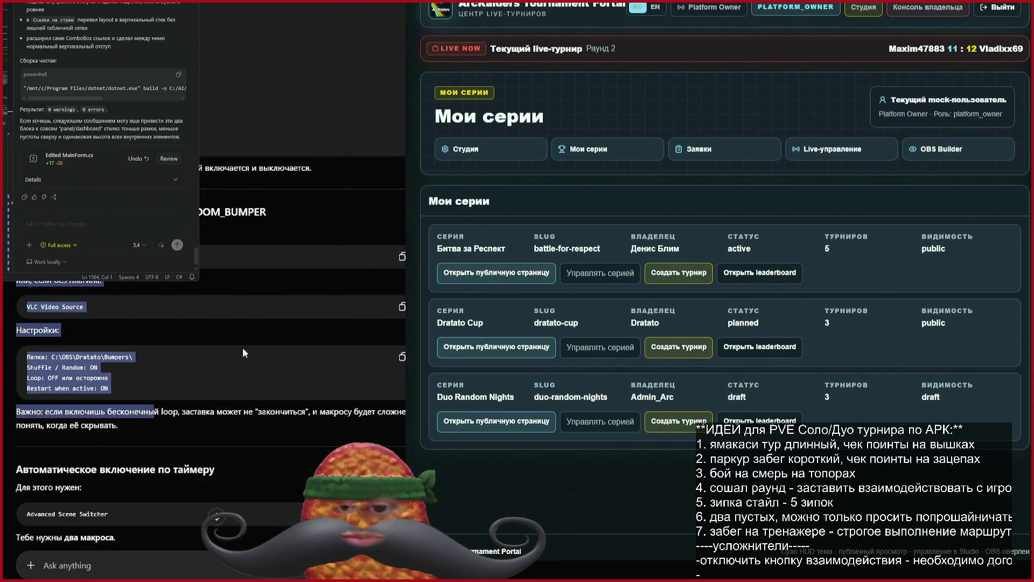
{"action": "left_click", "coordinate": [161, 412]}
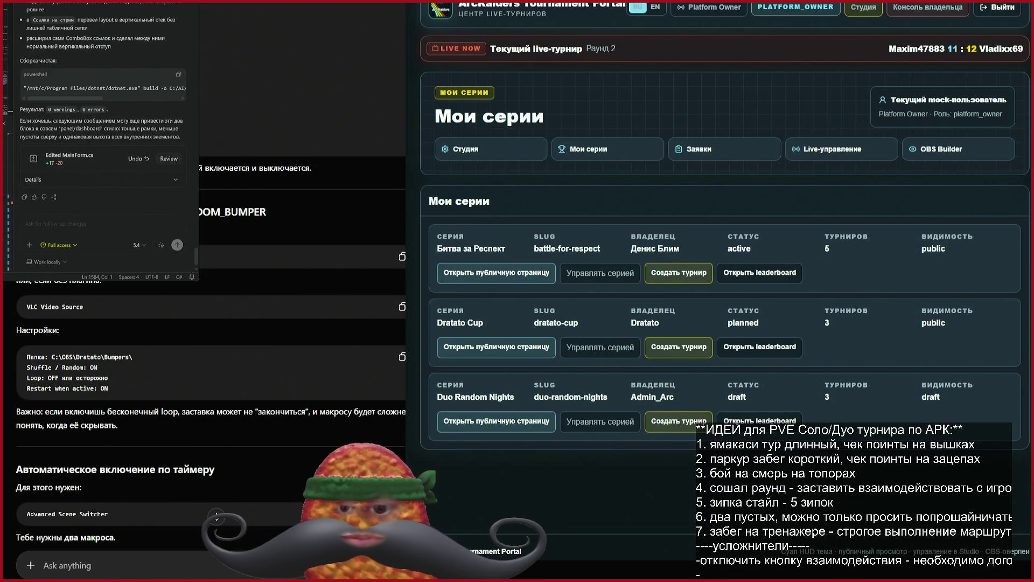
{"action": "scroll", "coordinate": [210, 344], "scroll_direction": "down", "scroll_amount": 1}
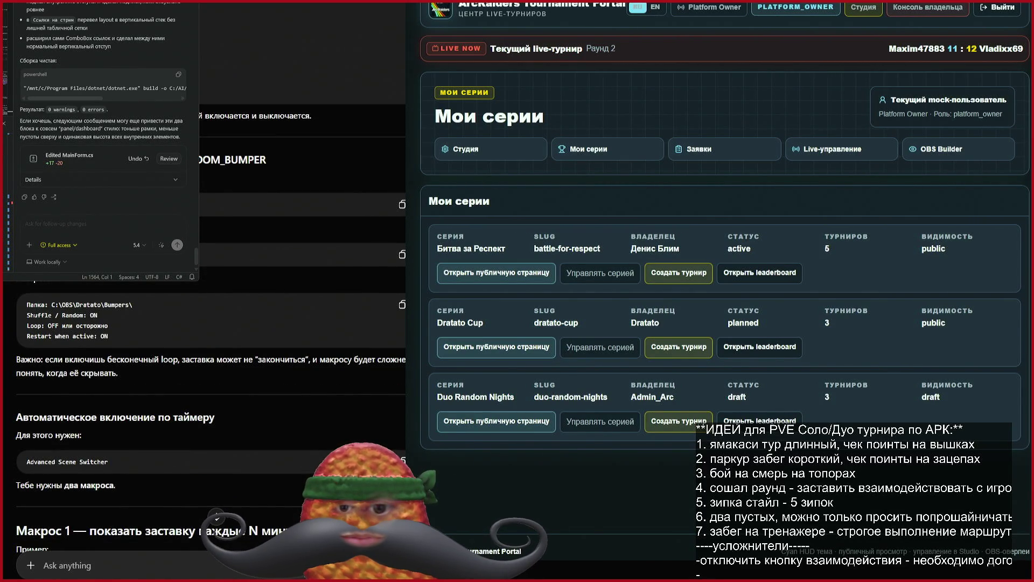
{"action": "mouse_move", "coordinate": [102, 315]}
{"action": "left_mouse_down"}
{"action": "mouse_move", "coordinate": [20, 316]}
{"action": "mouse_move", "coordinate": [21, 325]}
{"action": "mouse_move", "coordinate": [163, 326]}
{"action": "left_mouse_up"}
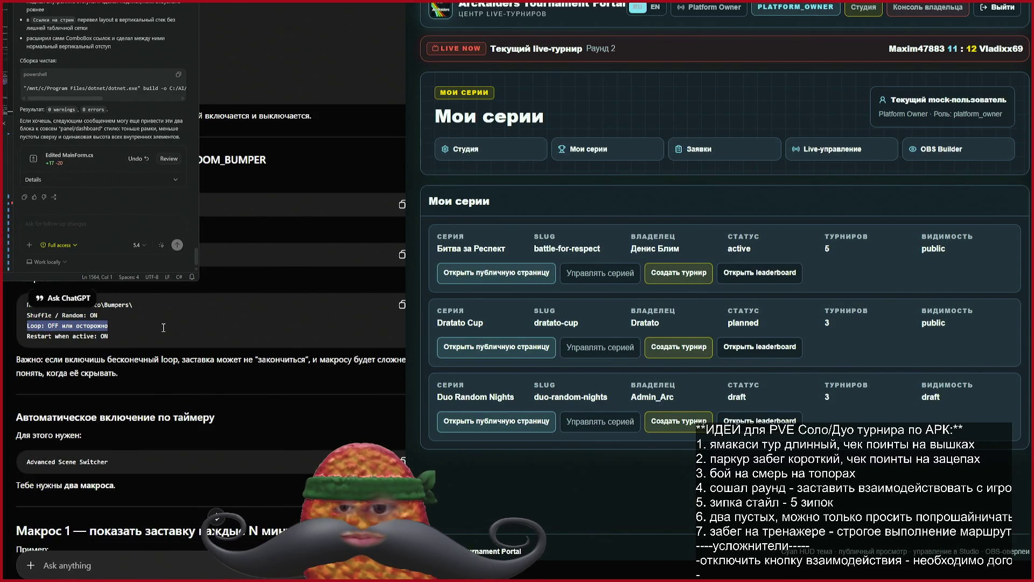
{"action": "left_click_drag", "start_coordinate": [122, 336], "coordinate": [9, 303]}
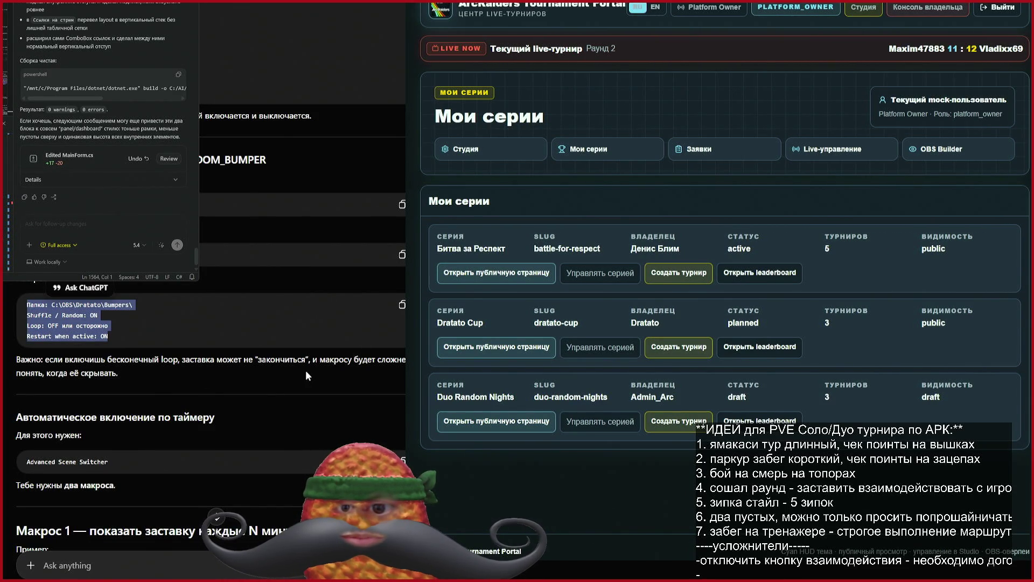
{"action": "left_click_drag", "start_coordinate": [144, 373], "coordinate": [13, 355]}
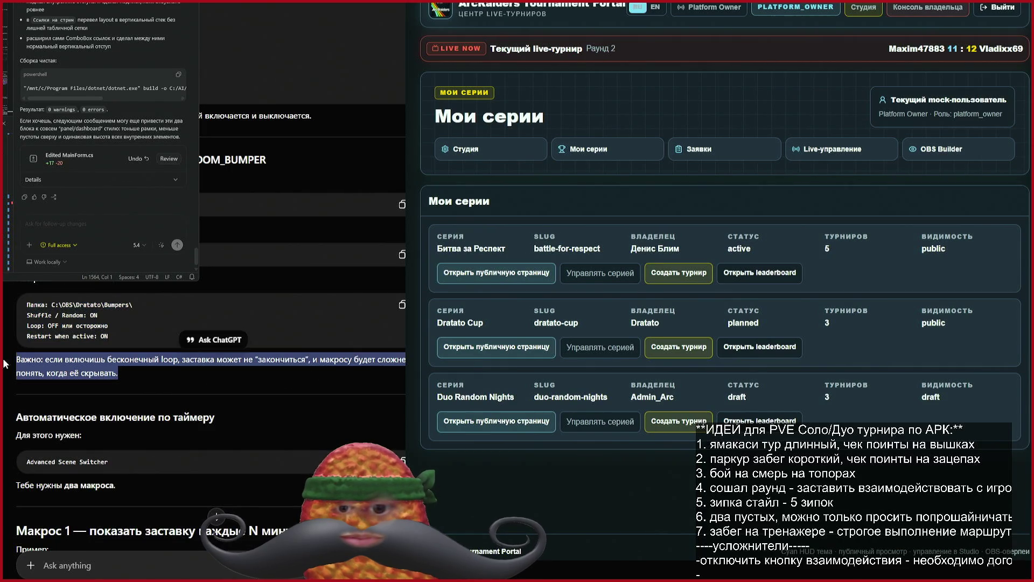
{"action": "scroll", "coordinate": [164, 368], "scroll_direction": "down", "scroll_amount": 2}
{"action": "left_click", "coordinate": [246, 293]}
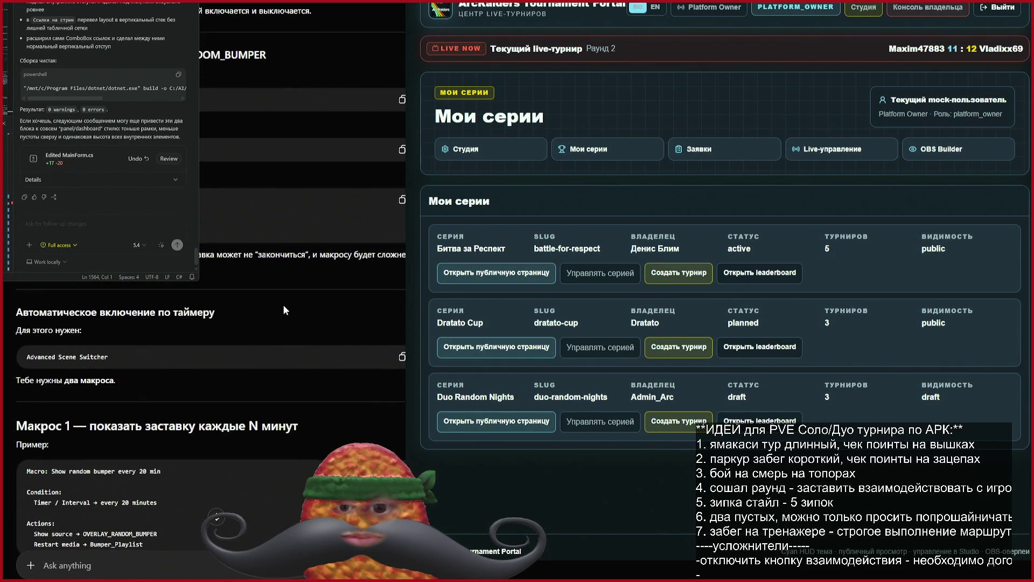
{"action": "scroll", "coordinate": [283, 306], "scroll_direction": "down", "scroll_amount": 3}
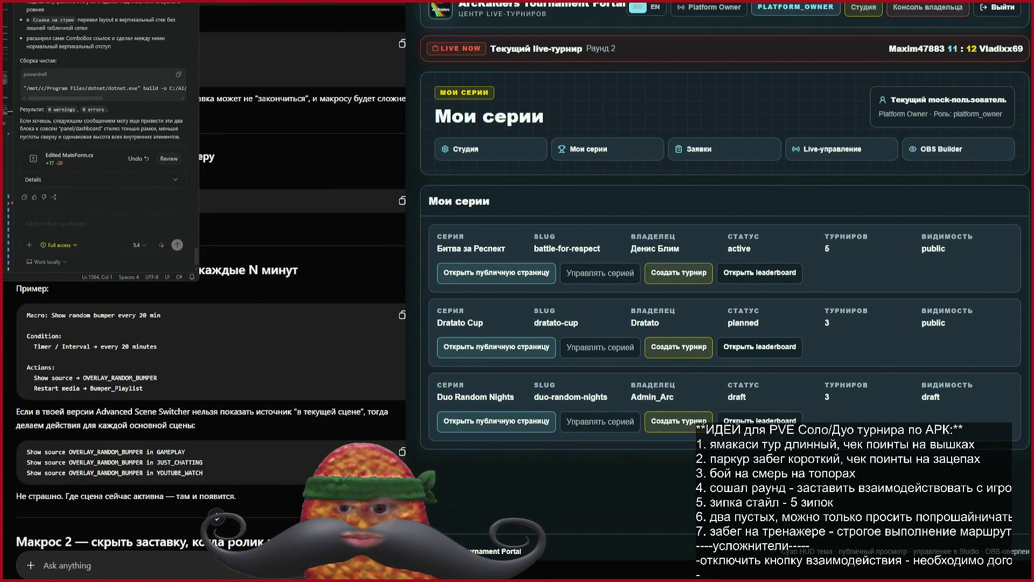
{"action": "scroll", "coordinate": [210, 323], "scroll_direction": "down", "scroll_amount": 4}
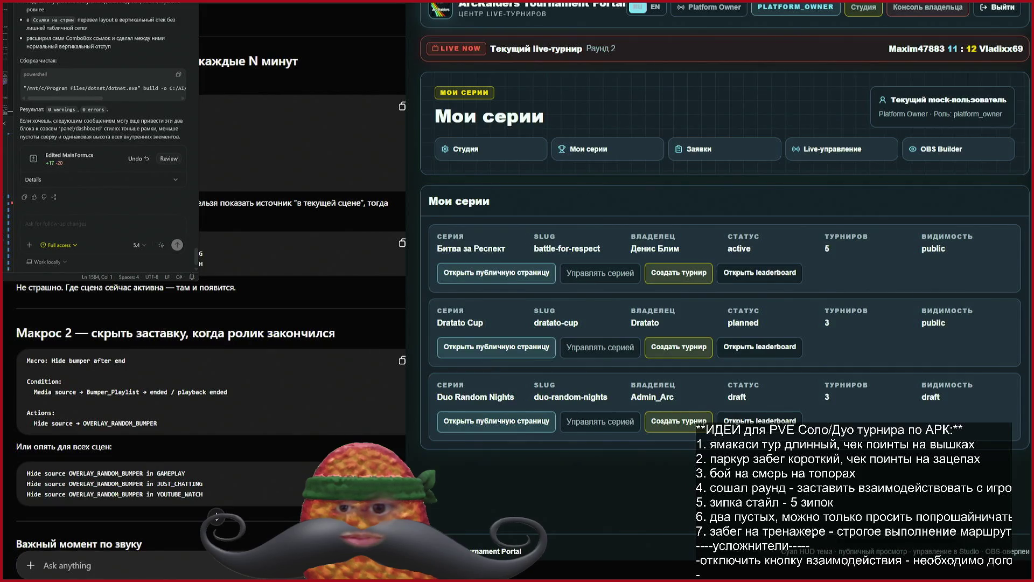
{"action": "scroll", "coordinate": [216, 516], "scroll_direction": "down", "scroll_amount": 2}
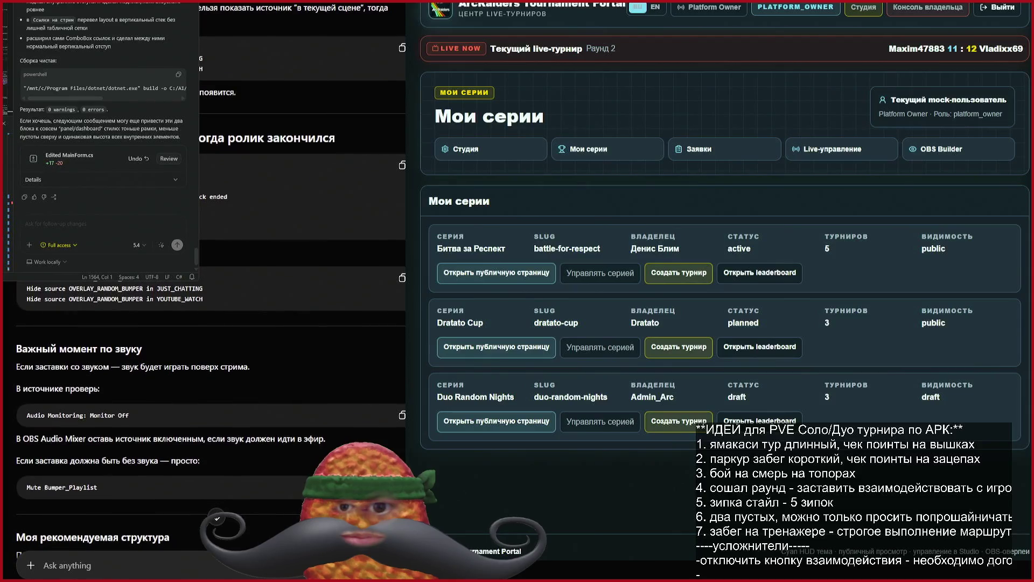
{"action": "triple_click", "coordinate": [272, 199]}
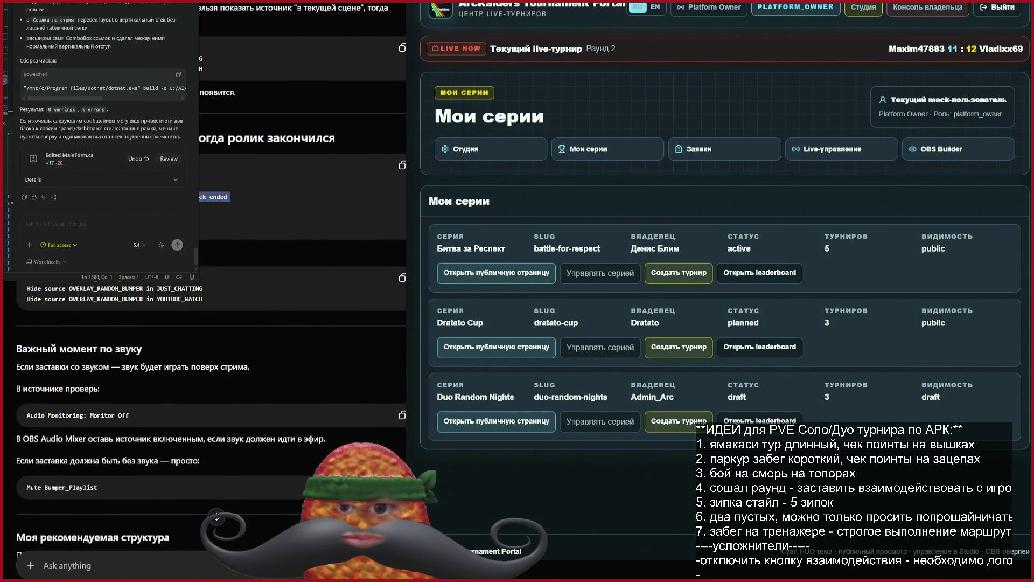
{"action": "triple_click", "coordinate": [226, 294]}
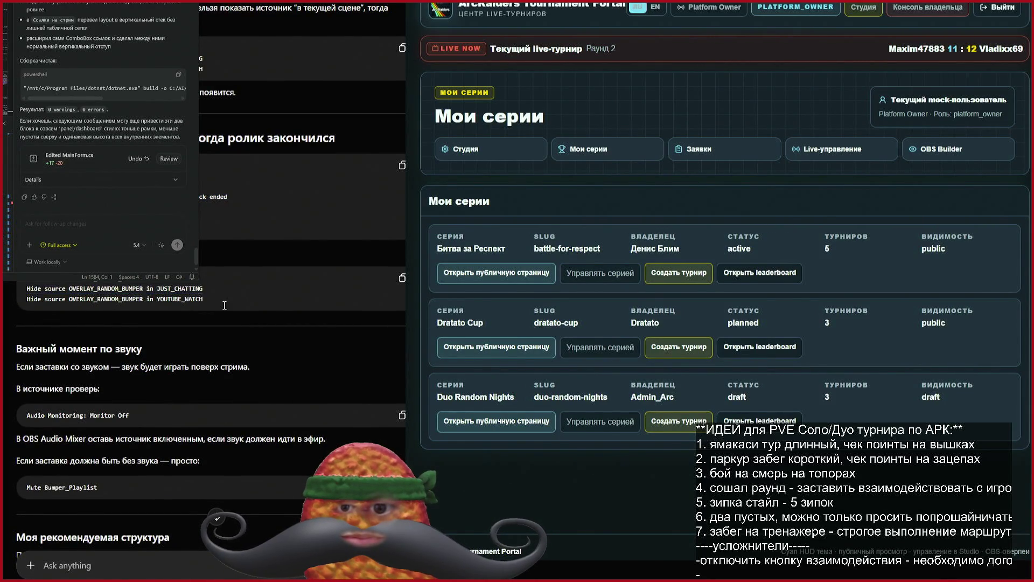
{"action": "scroll", "coordinate": [127, 304], "scroll_direction": "down", "scroll_amount": 2}
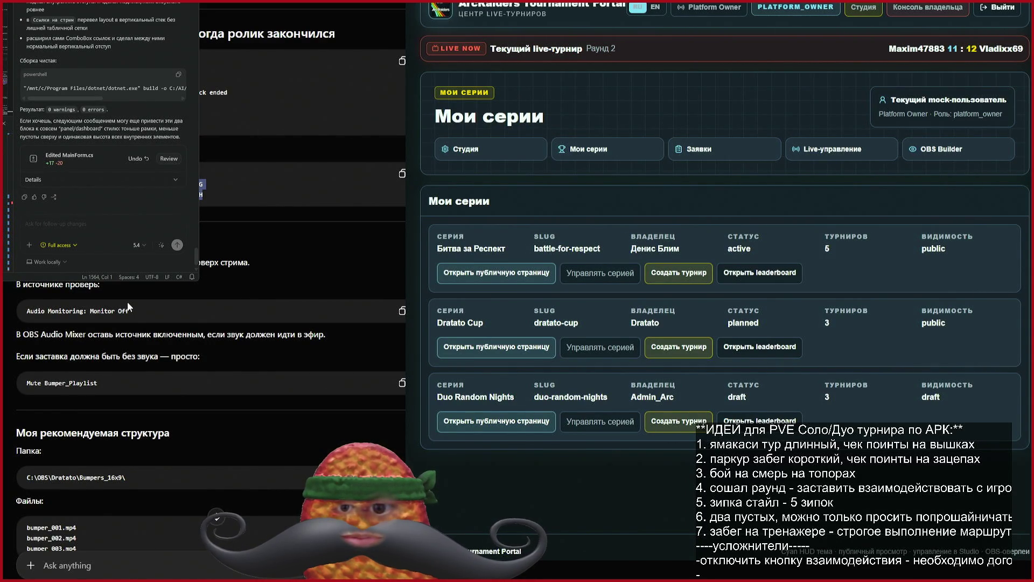
{"action": "scroll", "coordinate": [130, 302], "scroll_direction": "down", "scroll_amount": 3}
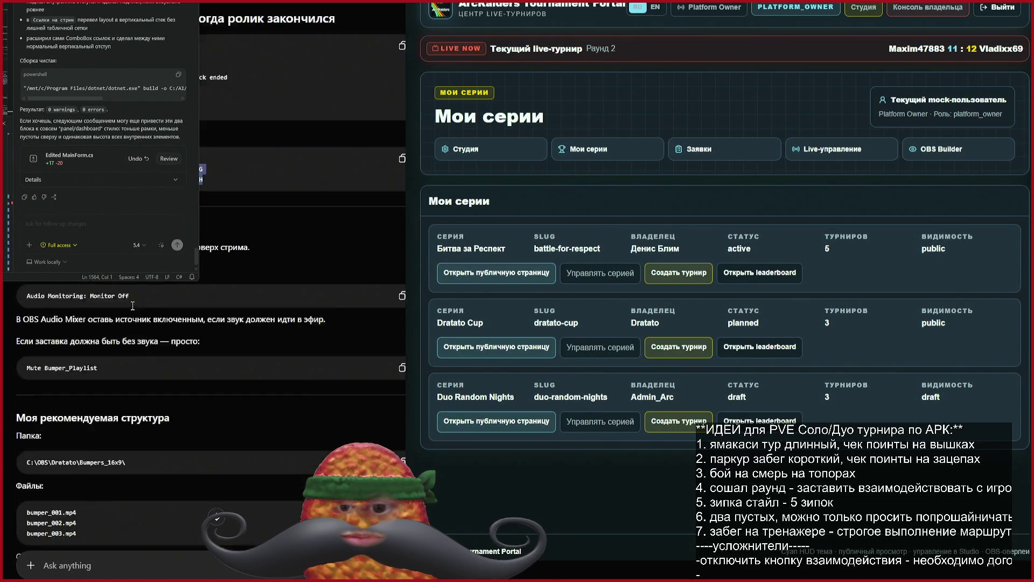
{"action": "scroll", "coordinate": [297, 347], "scroll_direction": "down", "scroll_amount": 4}
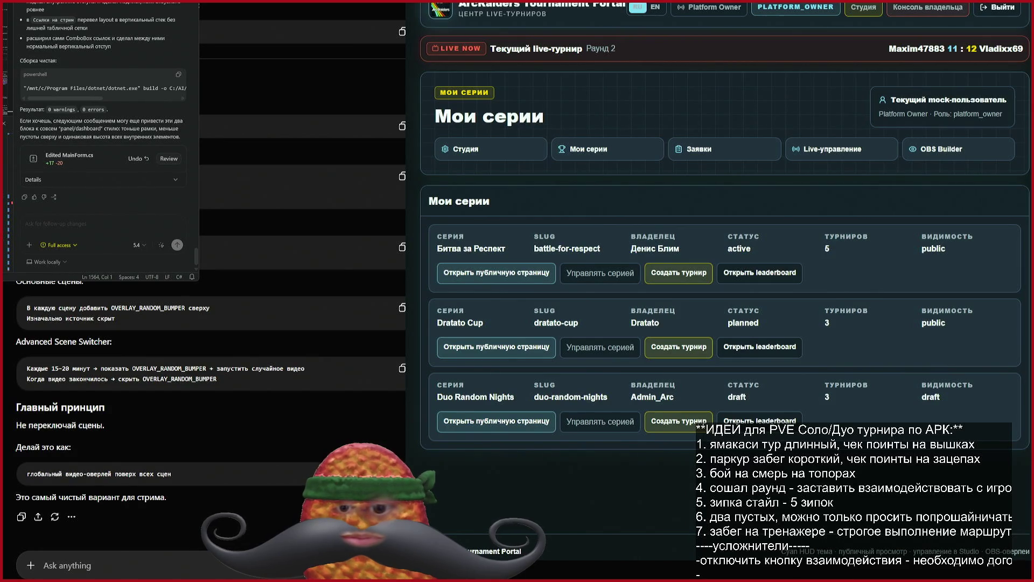
{"action": "scroll", "coordinate": [210, 344], "scroll_direction": "up", "scroll_amount": 10}
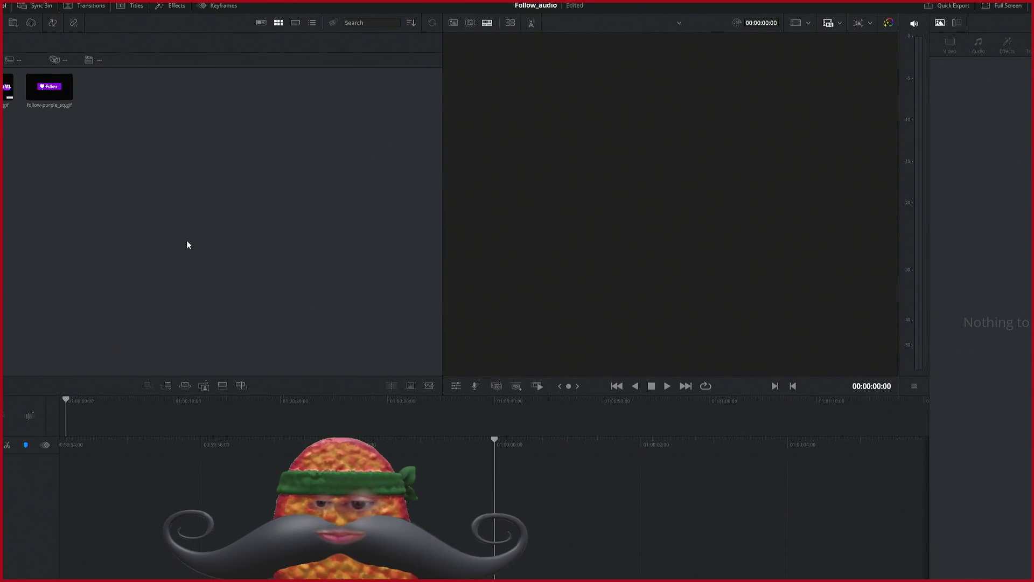
Step: Select both purple Follow GIFs and switch to the full Edit page layout with Timeline 1
{"action": "mouse_move", "coordinate": [143, 213]}
{"action": "left_mouse_down"}
{"action": "mouse_move", "coordinate": [3, 70]}
{"action": "mouse_move", "coordinate": [467, 482]}
{"action": "left_mouse_up"}
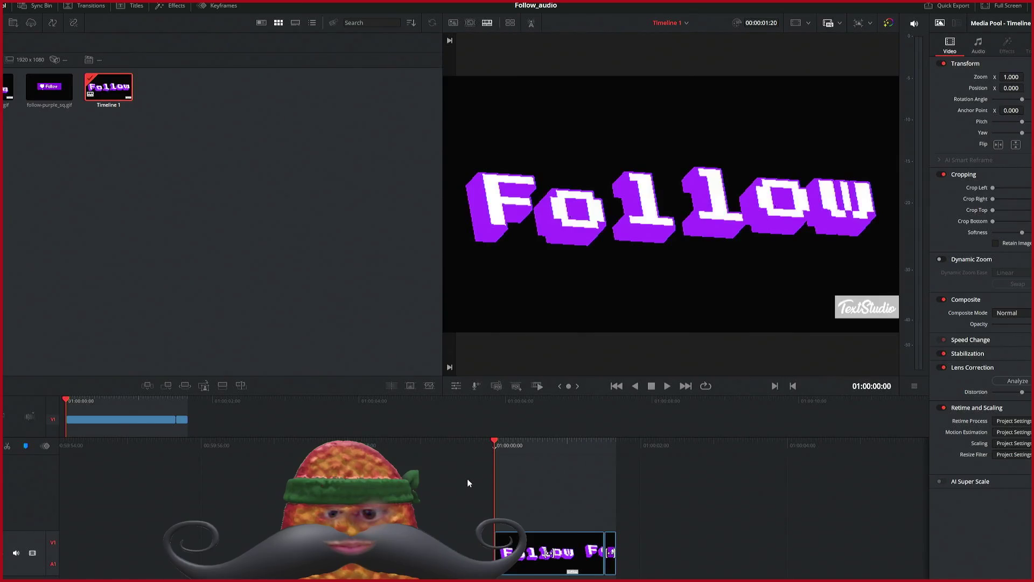
{"action": "left_click", "coordinate": [611, 553]}
{"action": "left_click", "coordinate": [687, 552]}
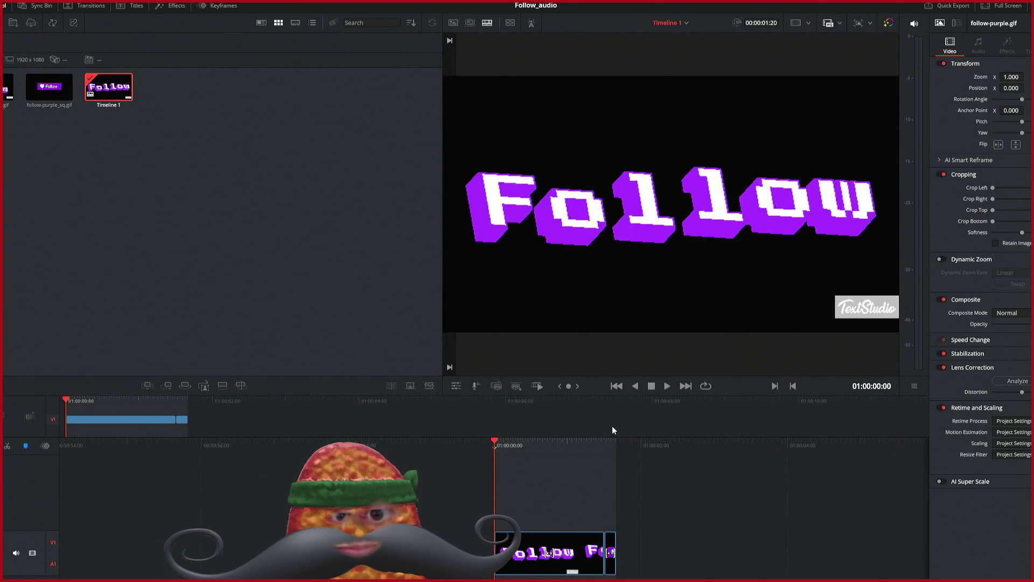
{"action": "key", "text": "shift+4"}
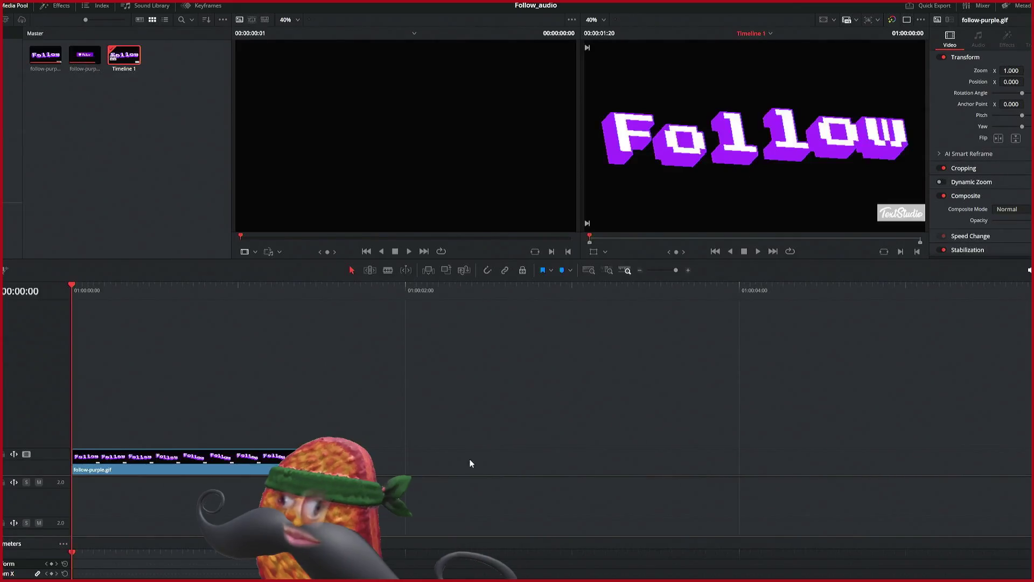
Step: Place follow-purple_sq.gif on V1 after the 3D Follow GIF
{"action": "mouse_move", "coordinate": [214, 291]}
{"action": "left_mouse_down"}
{"action": "mouse_move", "coordinate": [340, 295]}
{"action": "mouse_move", "coordinate": [250, 297]}
{"action": "left_mouse_up"}
{"action": "mouse_move", "coordinate": [84, 54]}
{"action": "left_mouse_down"}
{"action": "mouse_move", "coordinate": [754, 467]}
{"action": "mouse_move", "coordinate": [618, 464]}
{"action": "mouse_move", "coordinate": [637, 462]}
{"action": "left_mouse_up"}
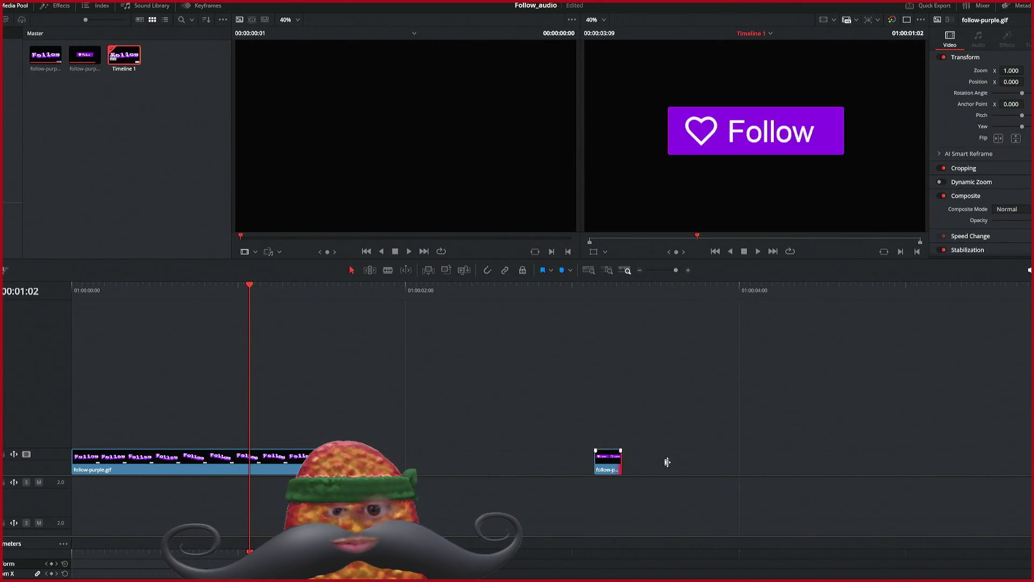
{"action": "left_click", "coordinate": [612, 462]}
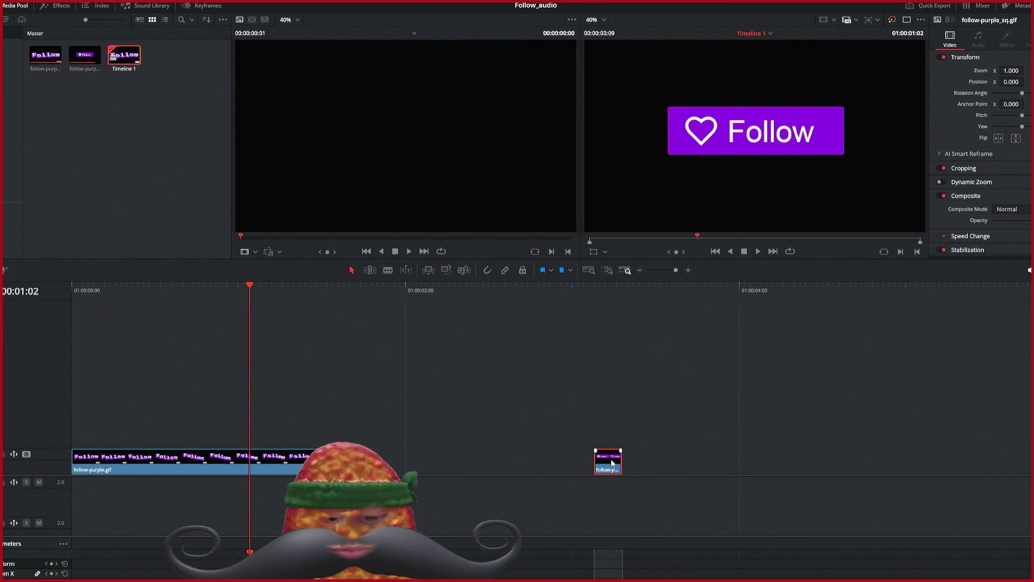
{"action": "left_click", "coordinate": [680, 451]}
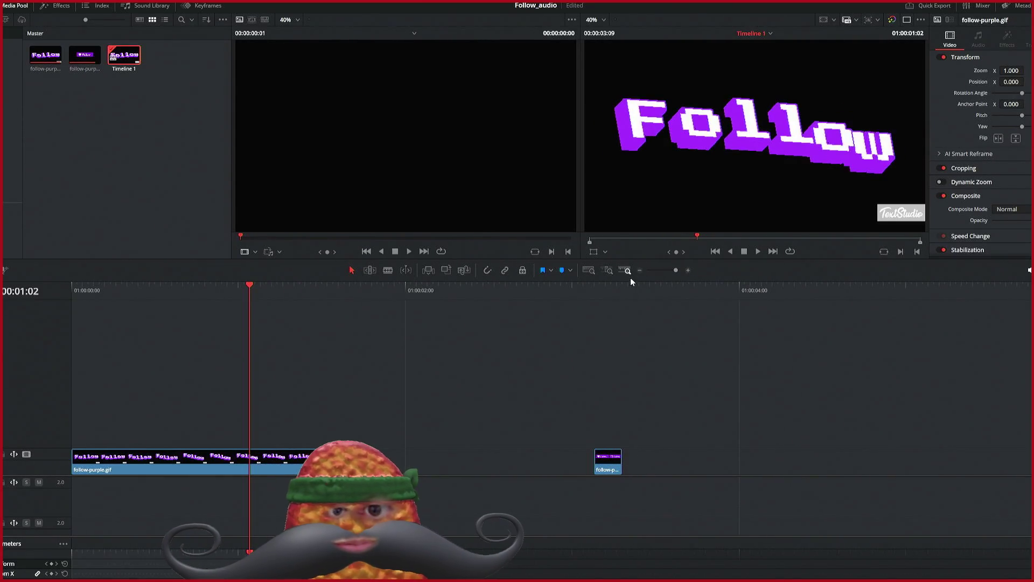
Step: Paste copies of the Follow-button clip, play them back, then delete the six extra copies
{"action": "left_click", "coordinate": [628, 292]}
{"action": "key", "text": "ctrl+v"}
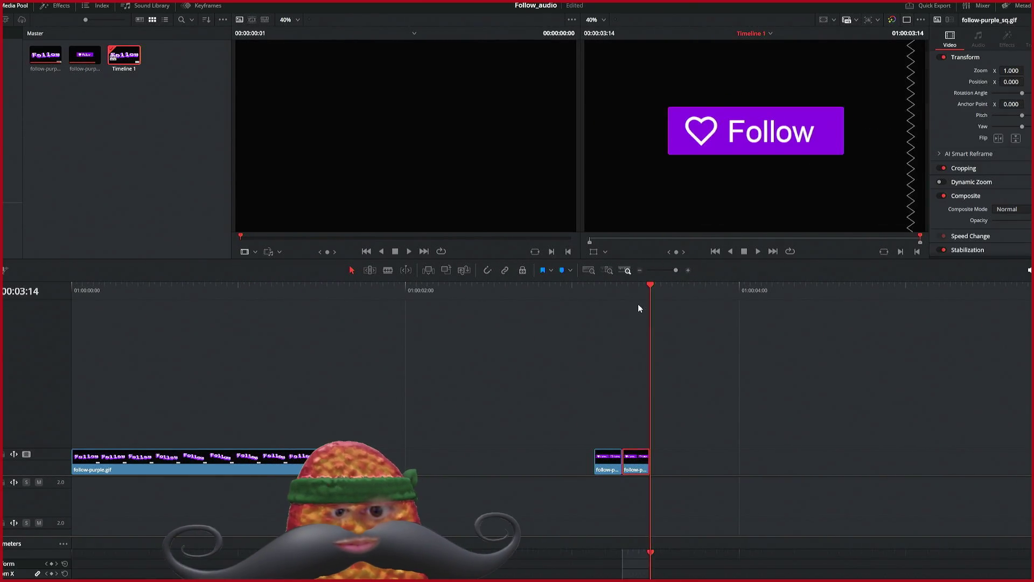
{"action": "key", "text": "ctrl+v"}
{"action": "key", "text": "ctrl+v"}
{"action": "key", "text": "ctrl+v"}
{"action": "left_click", "coordinate": [596, 299]}
{"action": "key", "text": "space"}
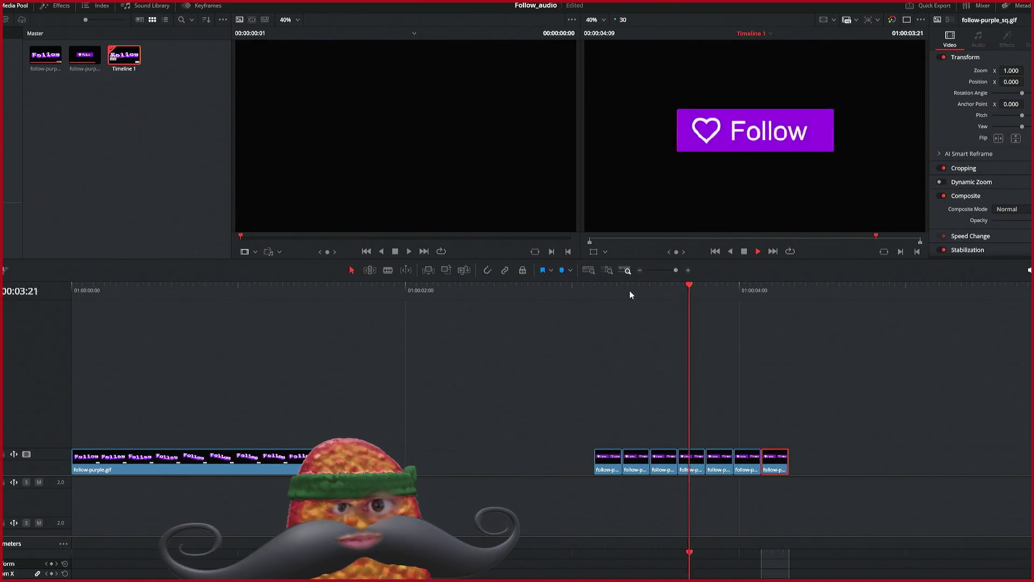
{"action": "key", "text": "Home"}
{"action": "key", "text": "space"}
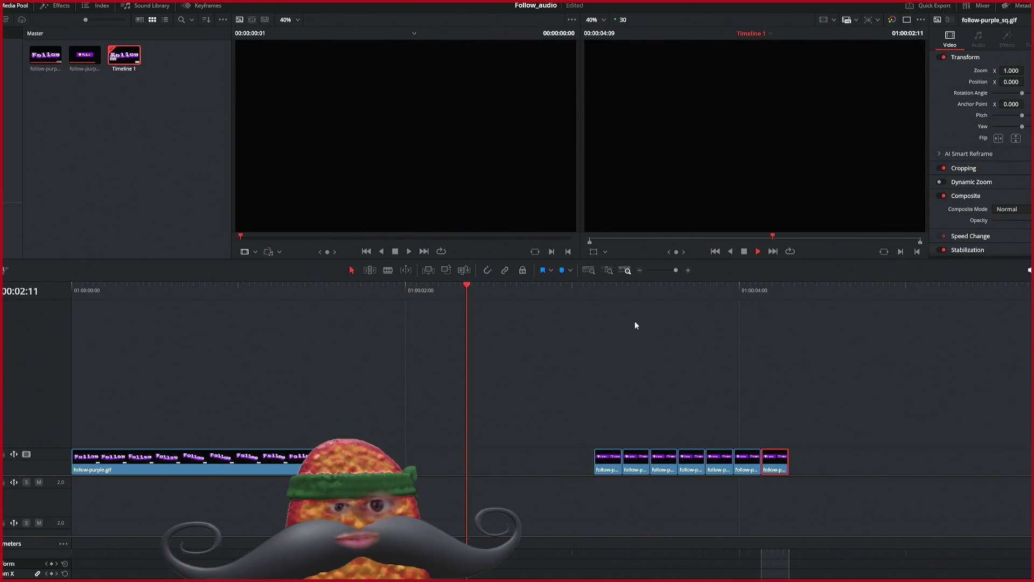
{"action": "key", "text": "space"}
{"action": "left_click_drag", "start_coordinate": [836, 424], "coordinate": [626, 481]}
{"action": "key", "text": "Delete"}
Step: Slow the Follow-button clip's speed in Inspector and stretch it to 11 frames, ending at 01:00:03:15
{"action": "left_click", "coordinate": [611, 469]}
{"action": "scroll", "coordinate": [1018, 214], "scroll_direction": "down", "scroll_amount": 2}
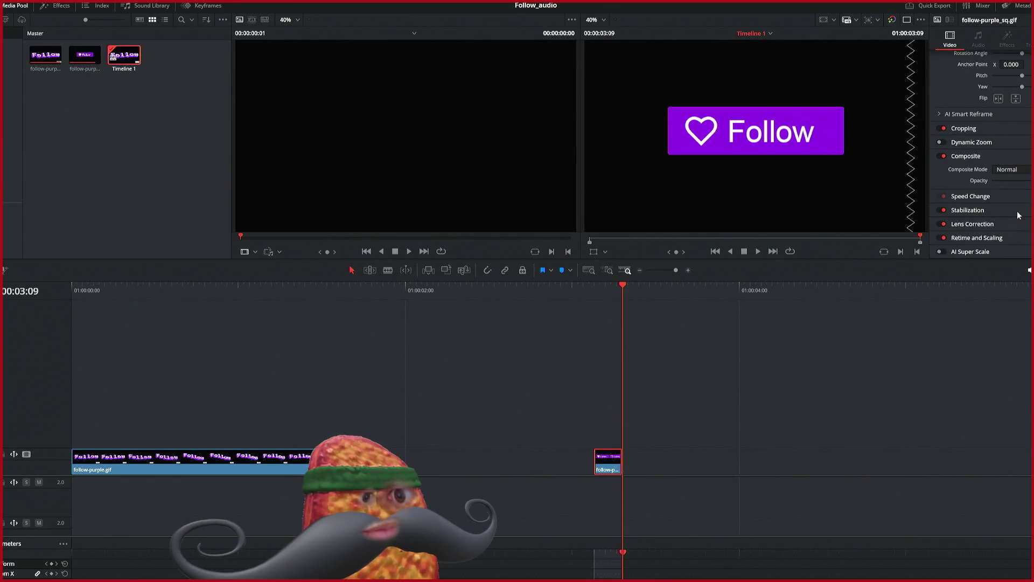
{"action": "left_click", "coordinate": [970, 196]}
{"action": "scroll", "coordinate": [990, 196], "scroll_direction": "down", "scroll_amount": 1}
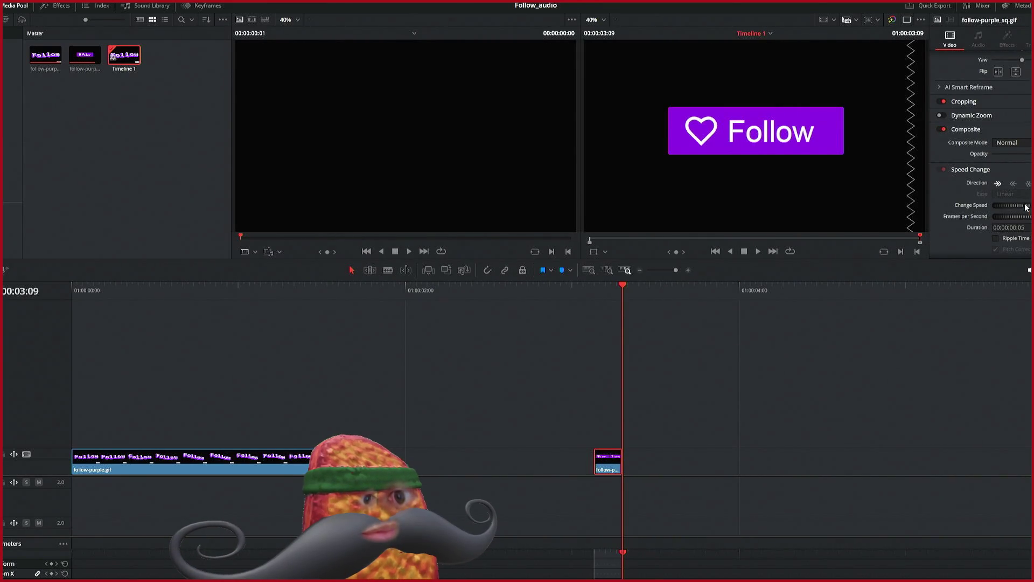
{"action": "left_click", "coordinate": [968, 210]}
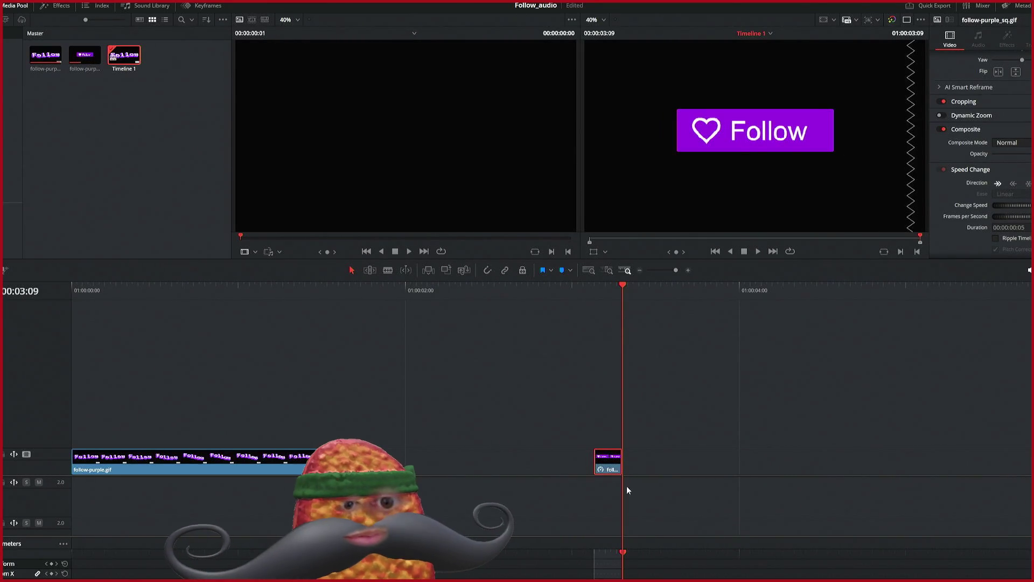
{"action": "left_click_drag", "start_coordinate": [617, 459], "coordinate": [654, 459]}
Step: Play back the lengthened Follow-button clip twice, then reselect it
{"action": "left_click", "coordinate": [625, 312]}
{"action": "left_click", "coordinate": [586, 292]}
{"action": "key", "text": "space"}
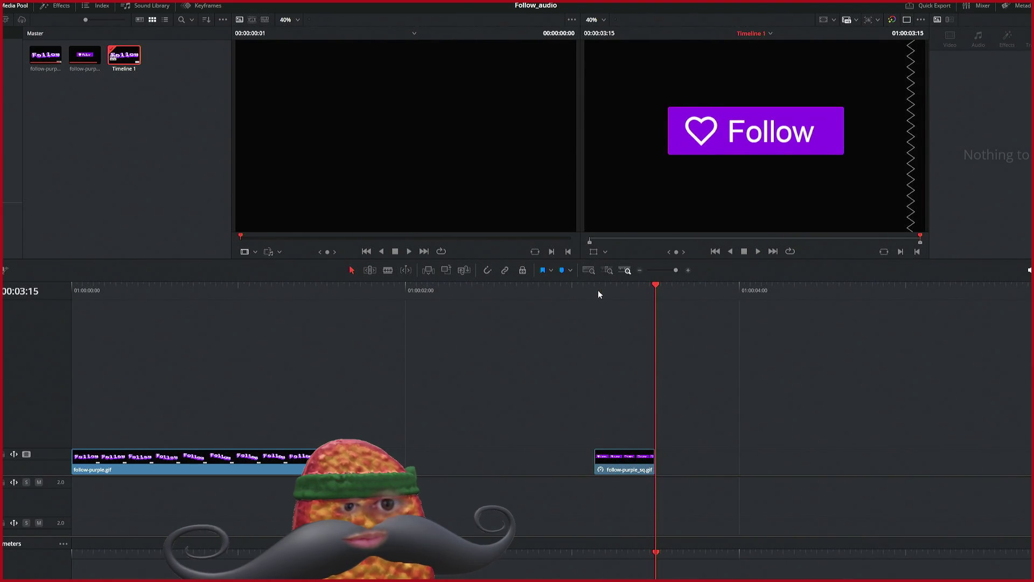
{"action": "left_click", "coordinate": [596, 290]}
{"action": "key", "text": "space"}
{"action": "left_click", "coordinate": [626, 469]}
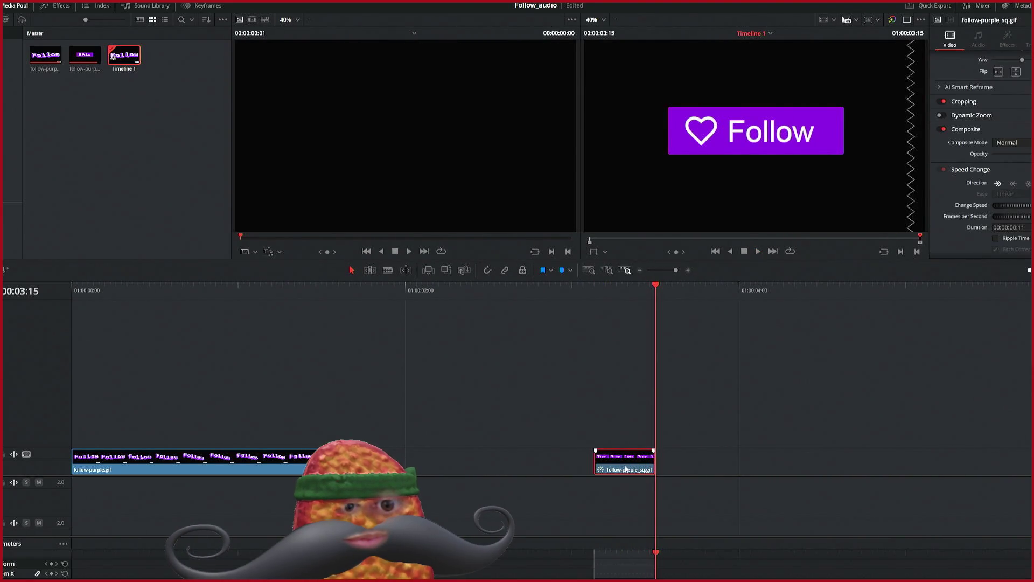
{"action": "mouse_move", "coordinate": [625, 465]}
{"action": "left_mouse_down"}
{"action": "mouse_move", "coordinate": [556, 464]}
{"action": "mouse_move", "coordinate": [624, 464]}
{"action": "left_mouse_up"}
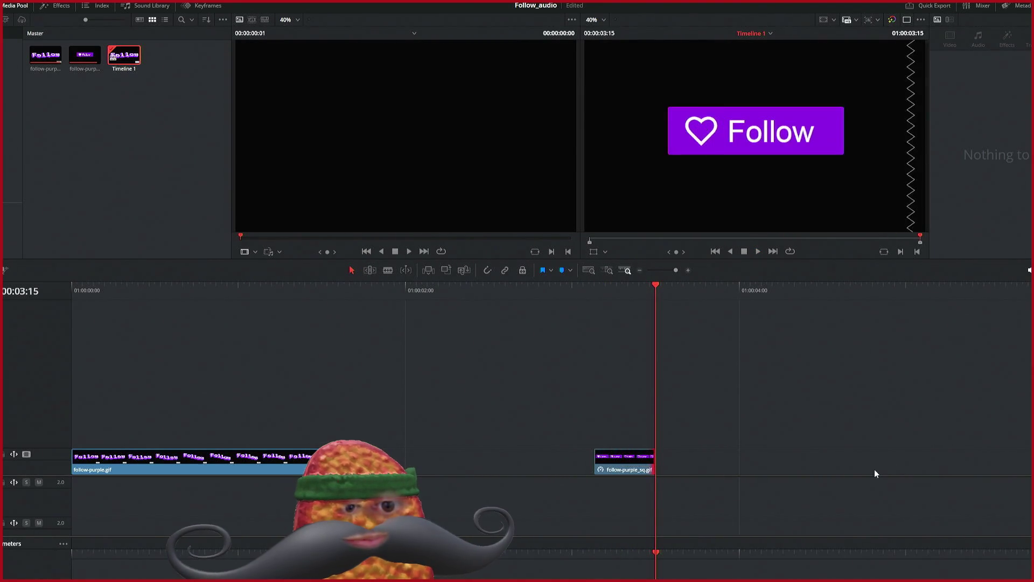
Step: Paste four copies of the retimed Follow-button clip after it, preview them, and save the project
{"action": "key", "text": "ctrl+v"}
{"action": "key", "text": "ctrl+v"}
{"action": "key", "text": "ctrl+v"}
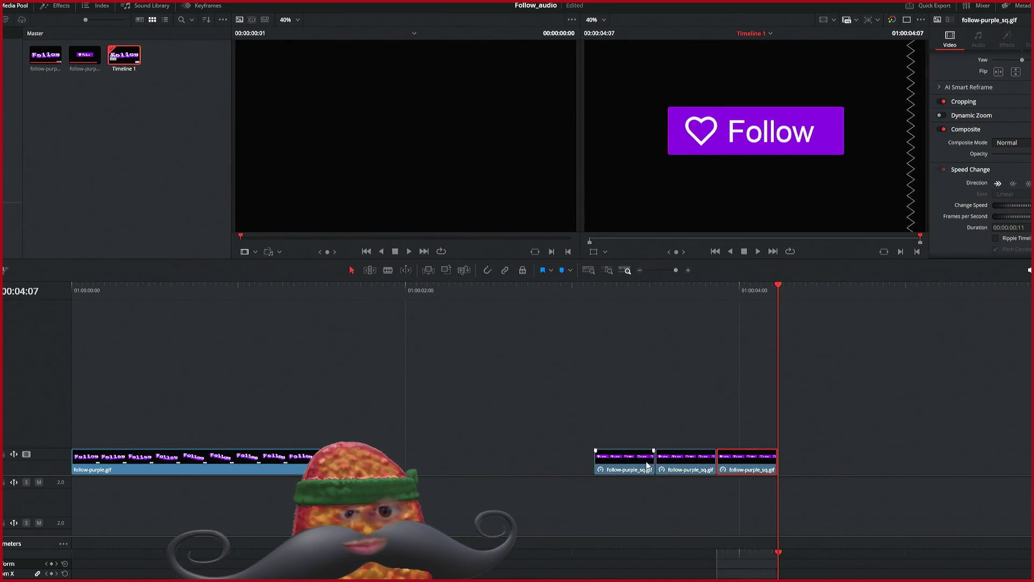
{"action": "left_click", "coordinate": [613, 292]}
{"action": "key", "text": "space"}
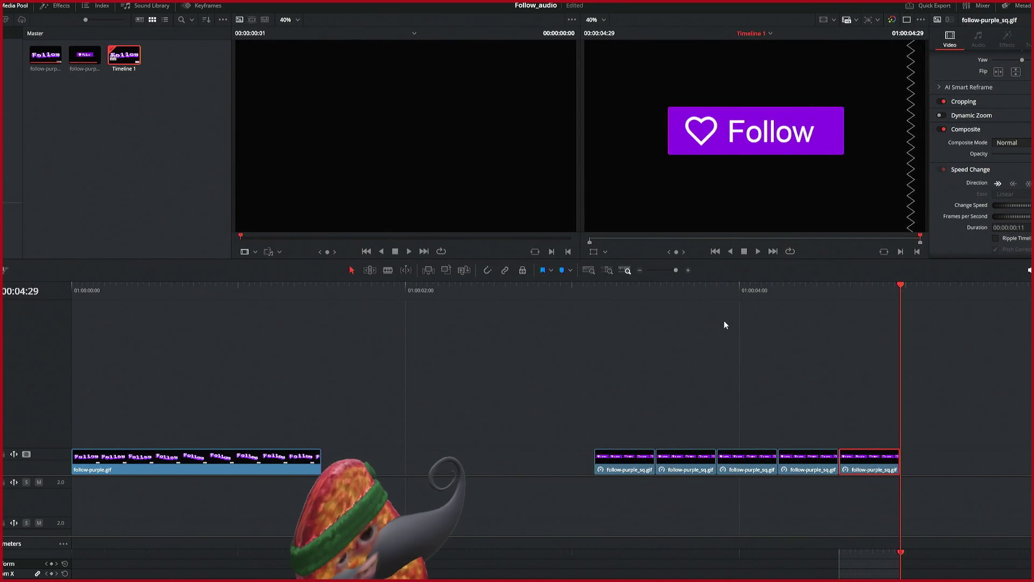
{"action": "key", "text": "ctrl+s"}
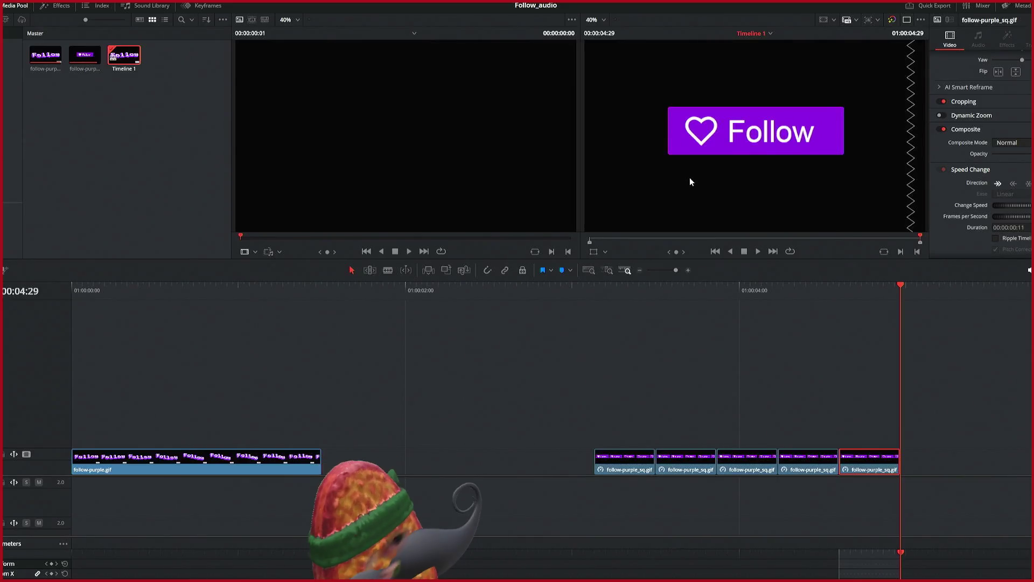
Step: Play back the button clips and the 3D Follow GIF, parking the playhead at 00:22
{"action": "left_click", "coordinate": [612, 295]}
{"action": "key", "text": "space"}
{"action": "key", "text": "space"}
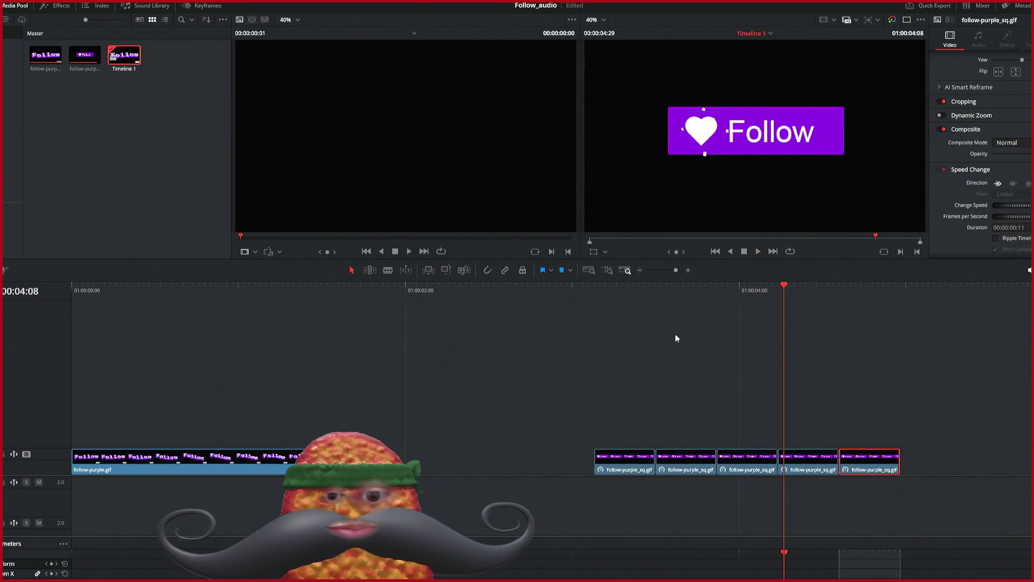
{"action": "left_click", "coordinate": [147, 288]}
{"action": "key", "text": "space"}
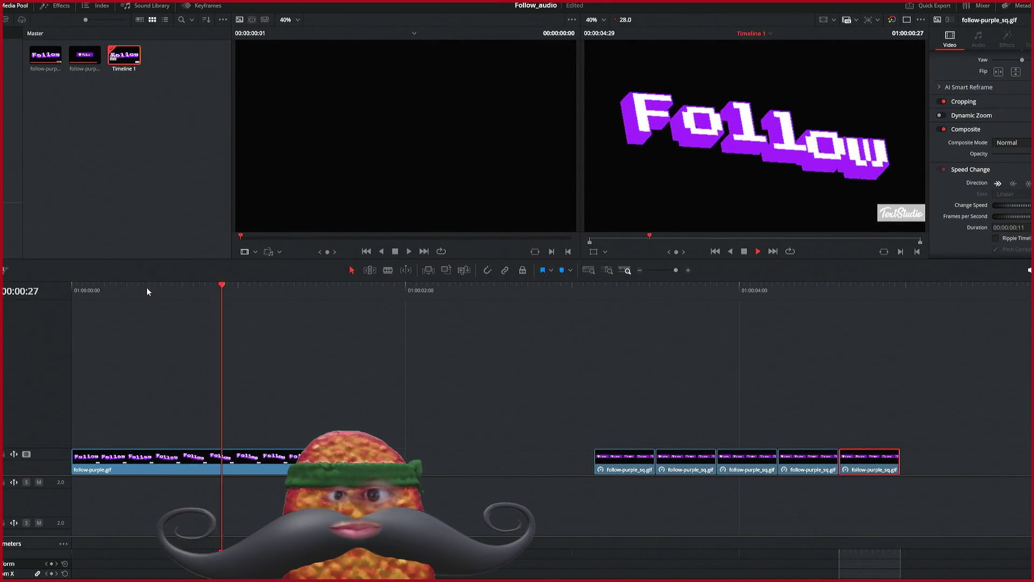
{"action": "key", "text": "space"}
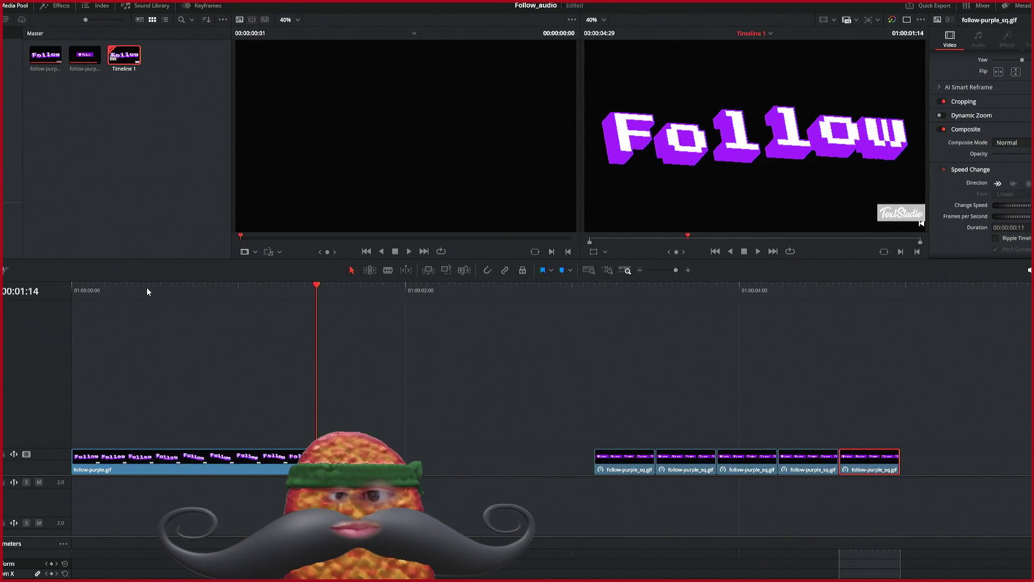
{"action": "left_click", "coordinate": [194, 288]}
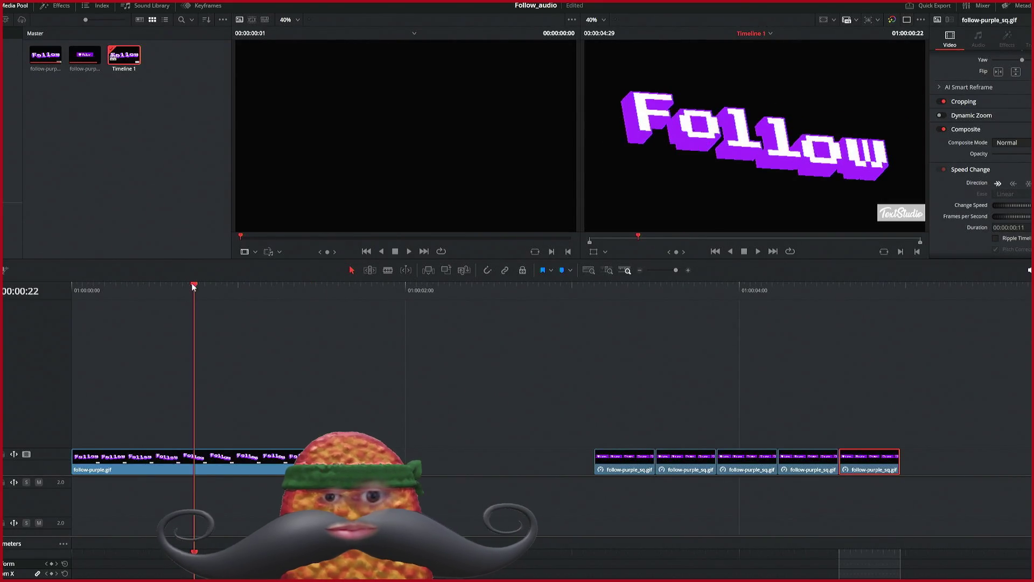
Step: Raise Crop Bottom on the first follow-purple.gif clip to hide the TextStudio watermark
{"action": "scroll", "coordinate": [1029, 97], "scroll_direction": "up", "scroll_amount": 3}
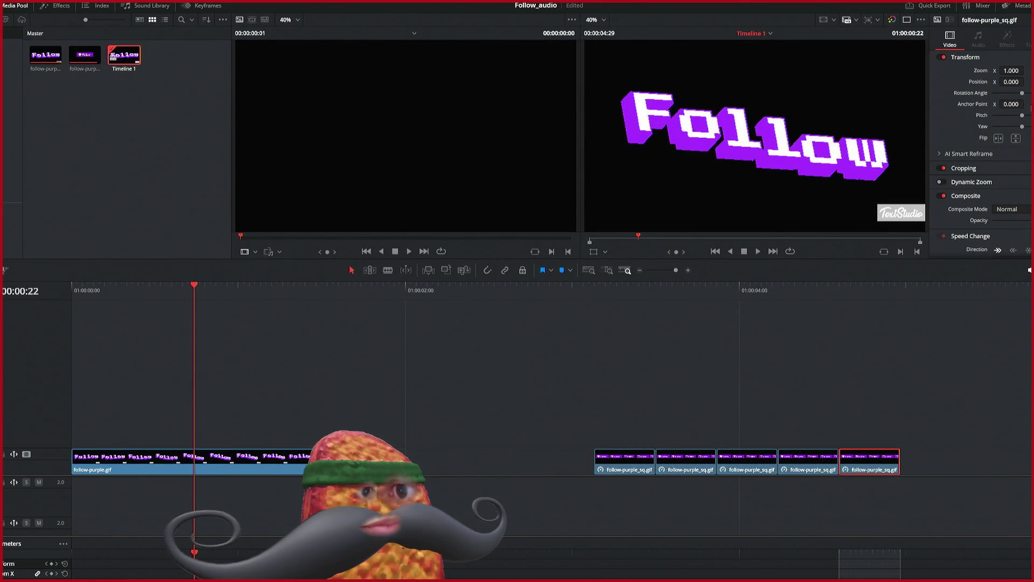
{"action": "left_click", "coordinate": [258, 462]}
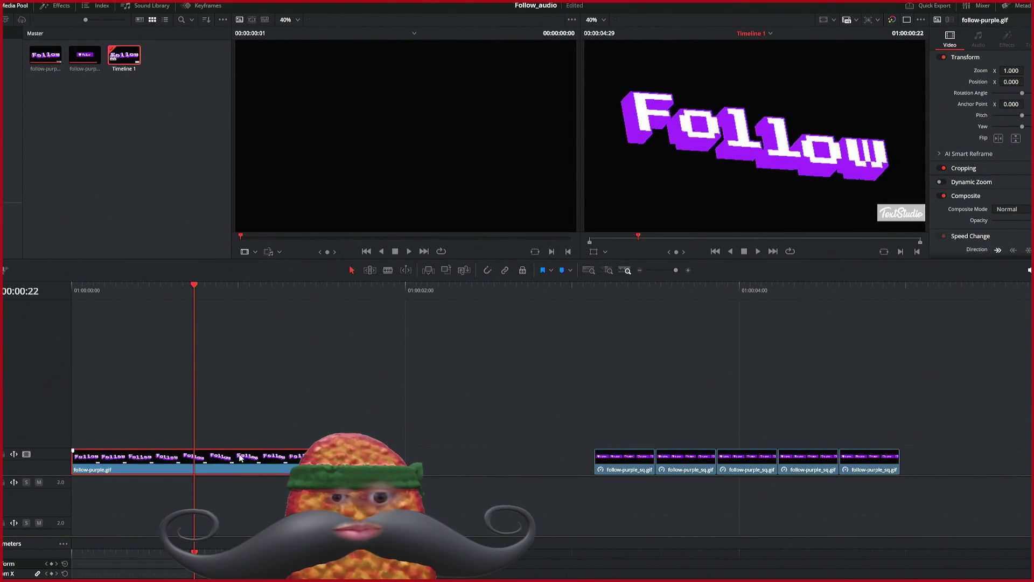
{"action": "left_click", "coordinate": [978, 170]}
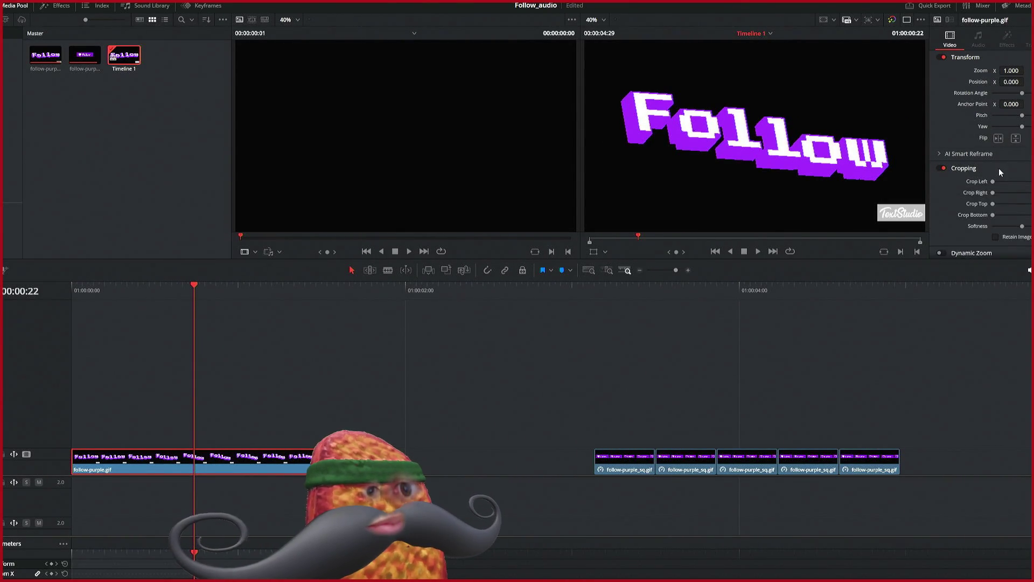
{"action": "scroll", "coordinate": [999, 168], "scroll_direction": "down", "scroll_amount": 1}
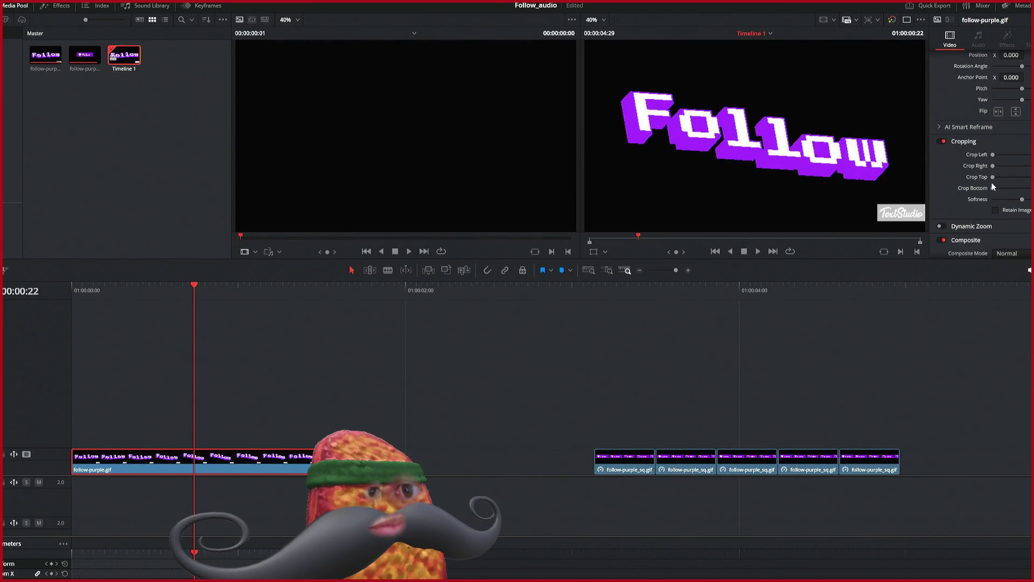
{"action": "left_click_drag", "start_coordinate": [992, 189], "coordinate": [1006, 188]}
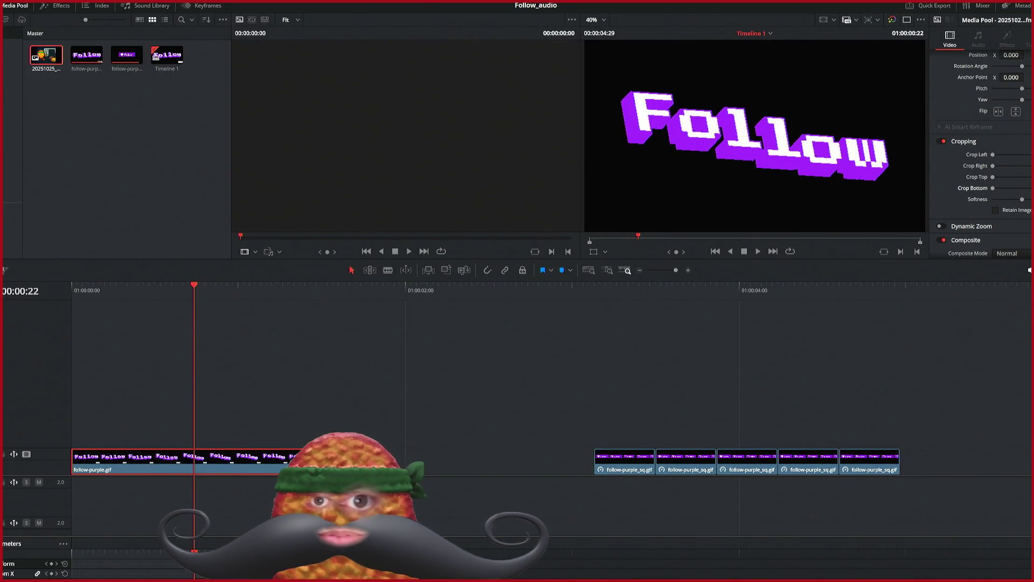
Step: Place the pixel-character image beneath follow-purple.gif, save, and scale the overlay to 0.300
{"action": "mouse_move", "coordinate": [46, 55]}
{"action": "left_mouse_down"}
{"action": "mouse_move", "coordinate": [221, 431]}
{"action": "mouse_move", "coordinate": [179, 492]}
{"action": "mouse_move", "coordinate": [156, 439]}
{"action": "left_mouse_up"}
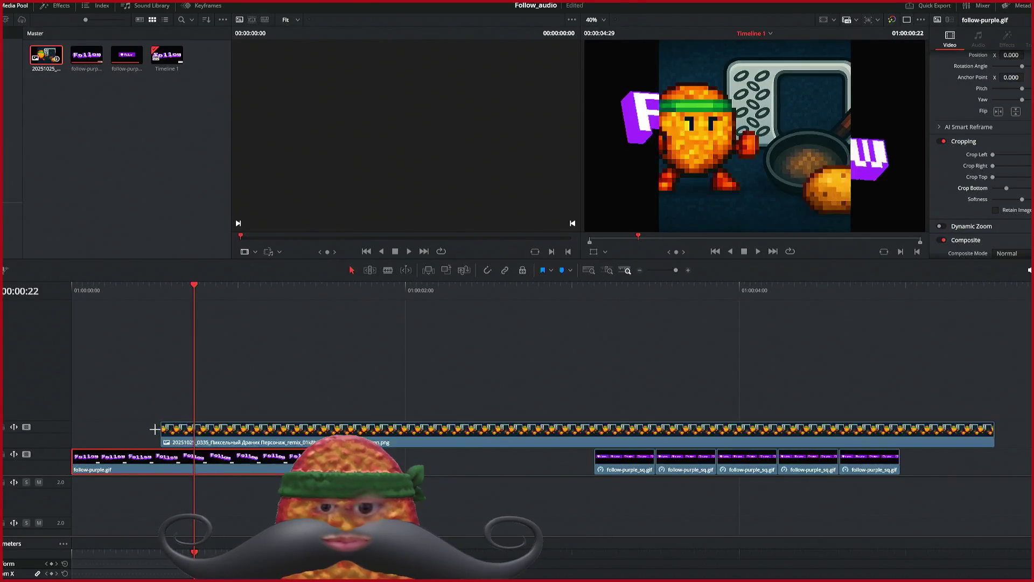
{"action": "left_click_drag", "start_coordinate": [226, 471], "coordinate": [227, 417]}
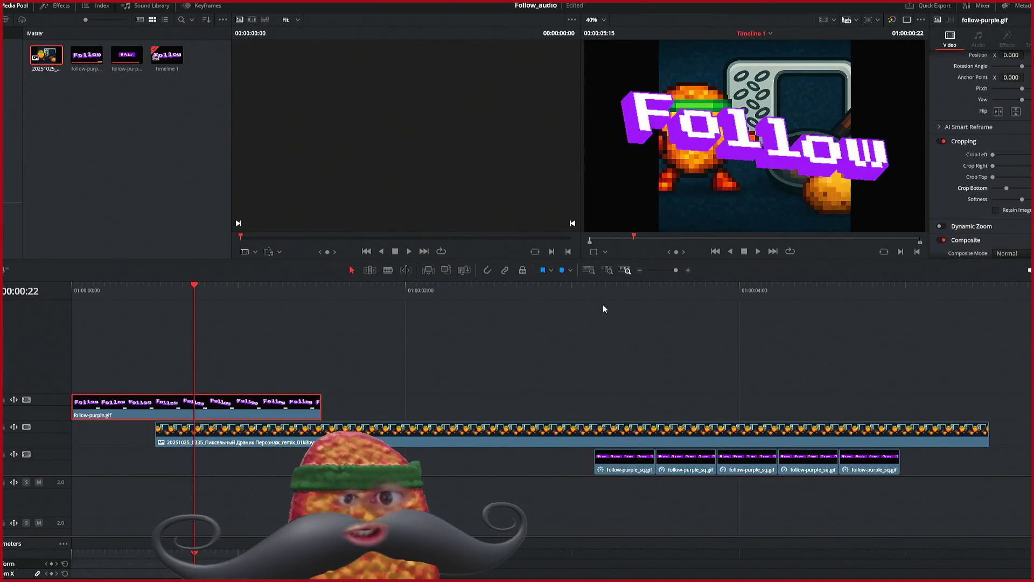
{"action": "key", "text": "ctrl+s"}
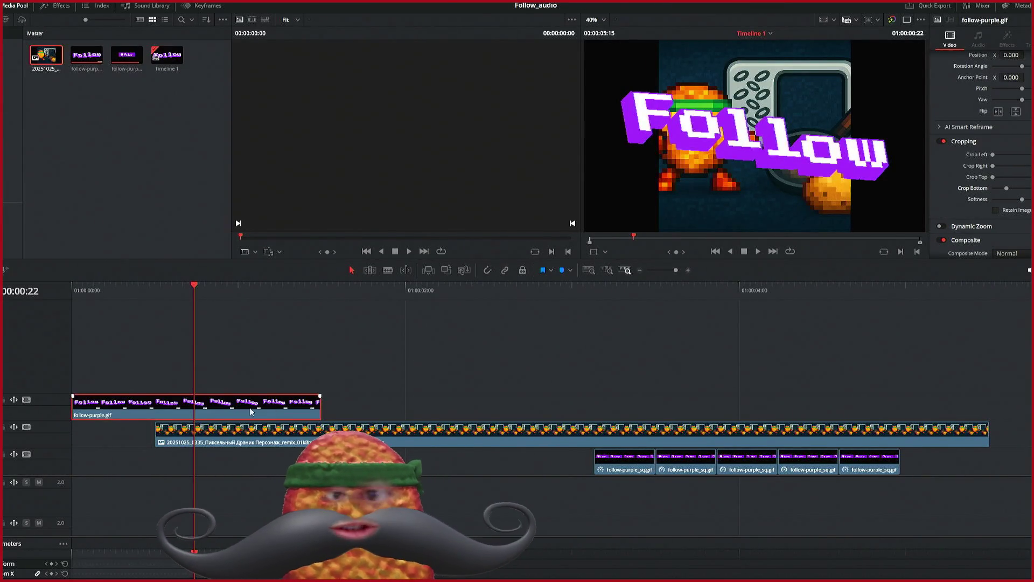
{"action": "scroll", "coordinate": [987, 139], "scroll_direction": "up", "scroll_amount": 2}
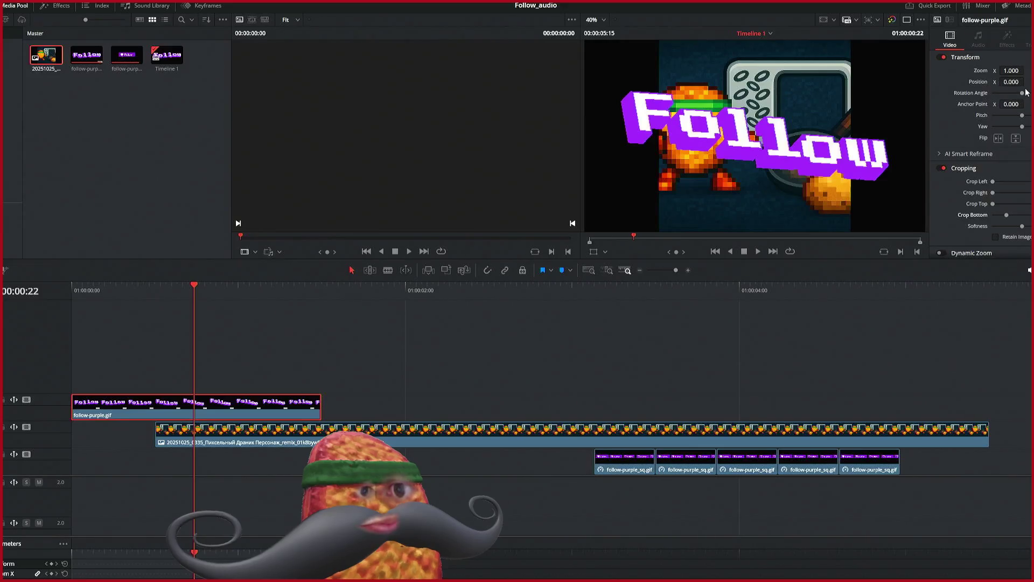
{"action": "mouse_move", "coordinate": [1011, 71]}
{"action": "left_mouse_down"}
{"action": "mouse_move", "coordinate": [962, 71]}
{"action": "mouse_move", "coordinate": [1019, 81]}
{"action": "left_mouse_up"}
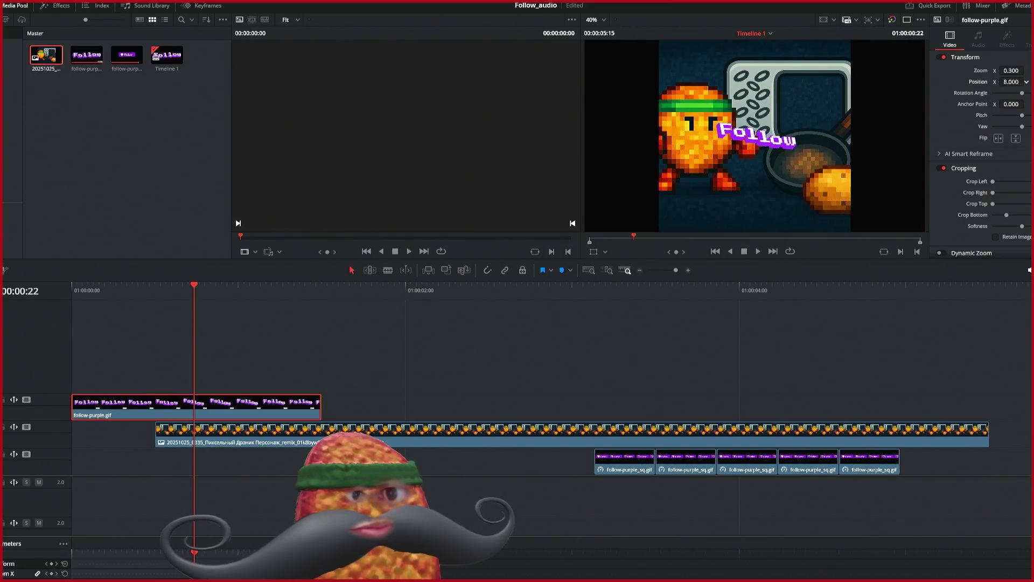
Step: Undo the previous shift, set follow-purple.gif's Position X to 177, and preview the overlay
{"action": "key", "text": "ctrl+z"}
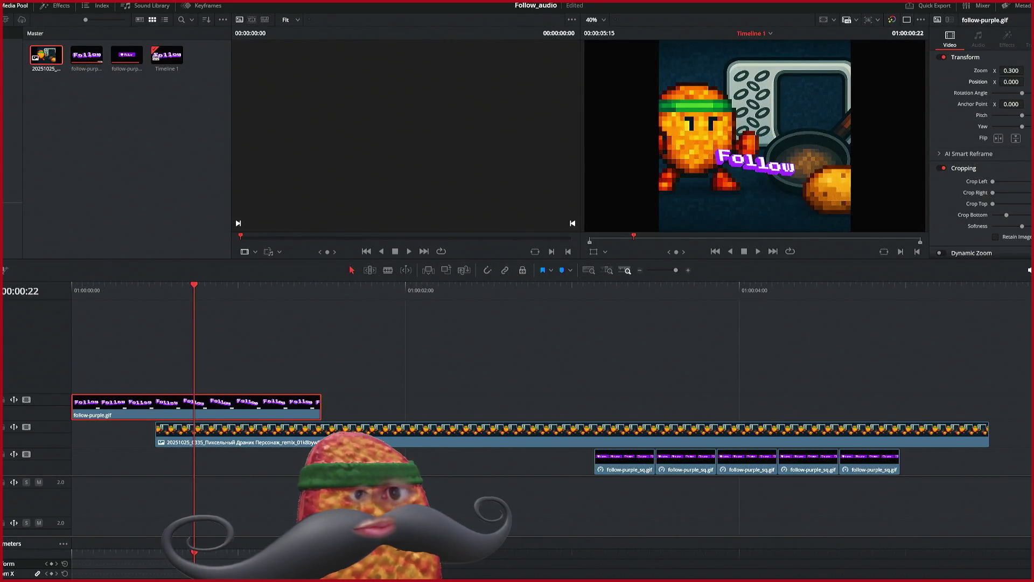
{"action": "left_click_drag", "start_coordinate": [1011, 81], "coordinate": [1024, 82]}
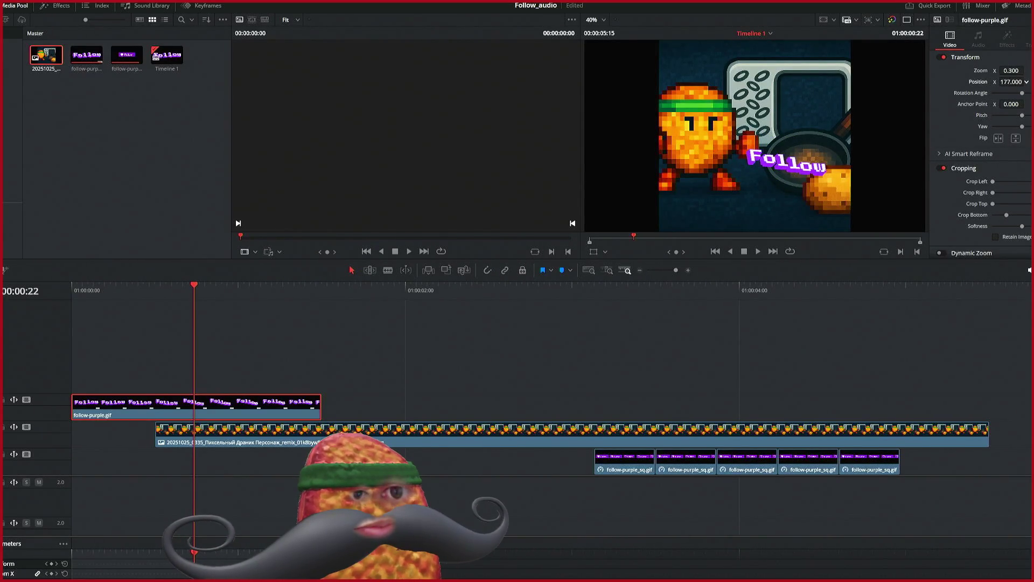
{"action": "key", "text": "space"}
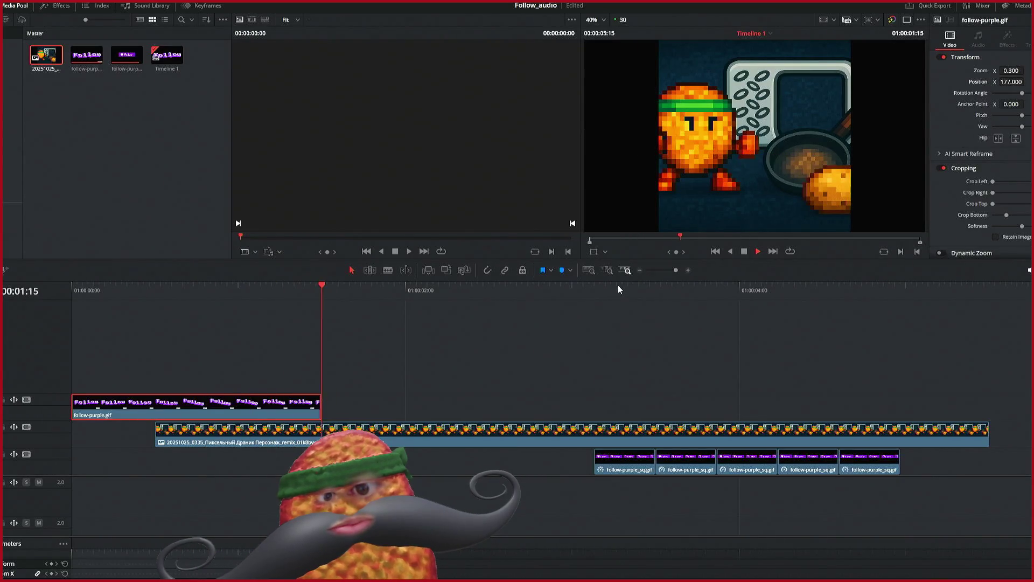
{"action": "left_click", "coordinate": [75, 286]}
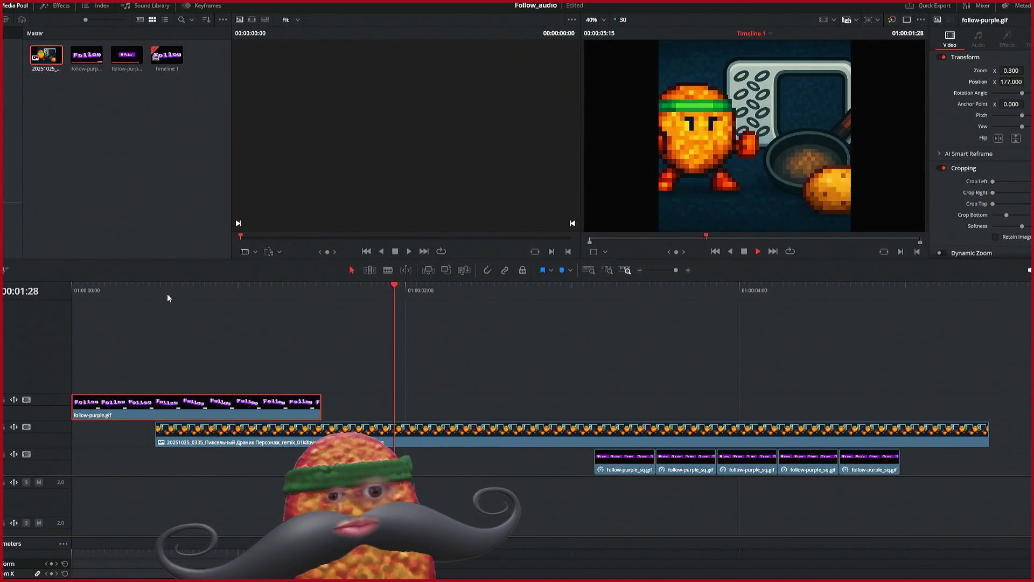
{"action": "key", "text": "space"}
Step: Paste two more follow-purple.gif copies at the first clip's end and play them back
{"action": "left_click", "coordinate": [326, 289]}
{"action": "left_click", "coordinate": [322, 286]}
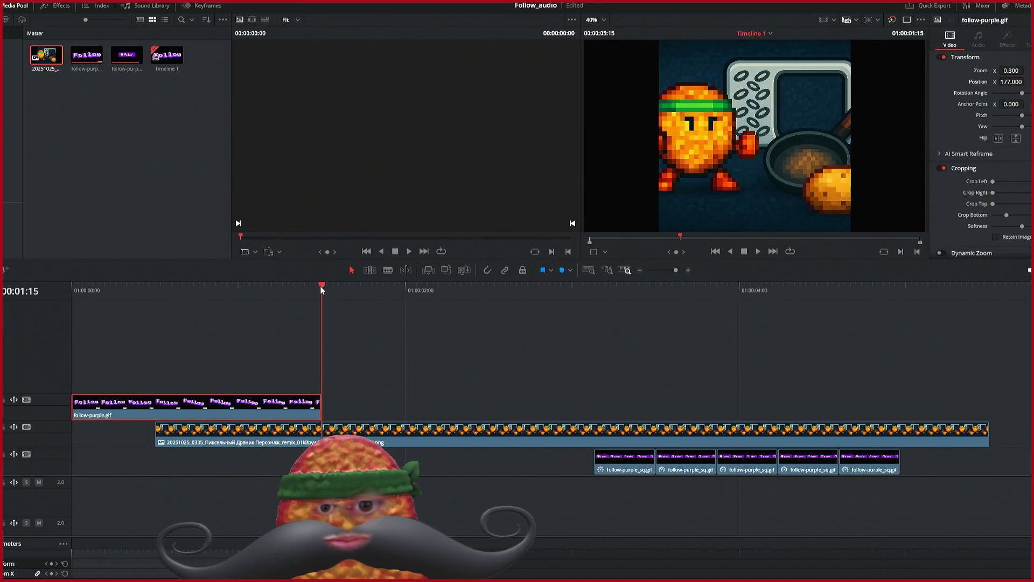
{"action": "key", "text": "ctrl+v"}
{"action": "key", "text": "ctrl+v"}
{"action": "key", "text": "Home"}
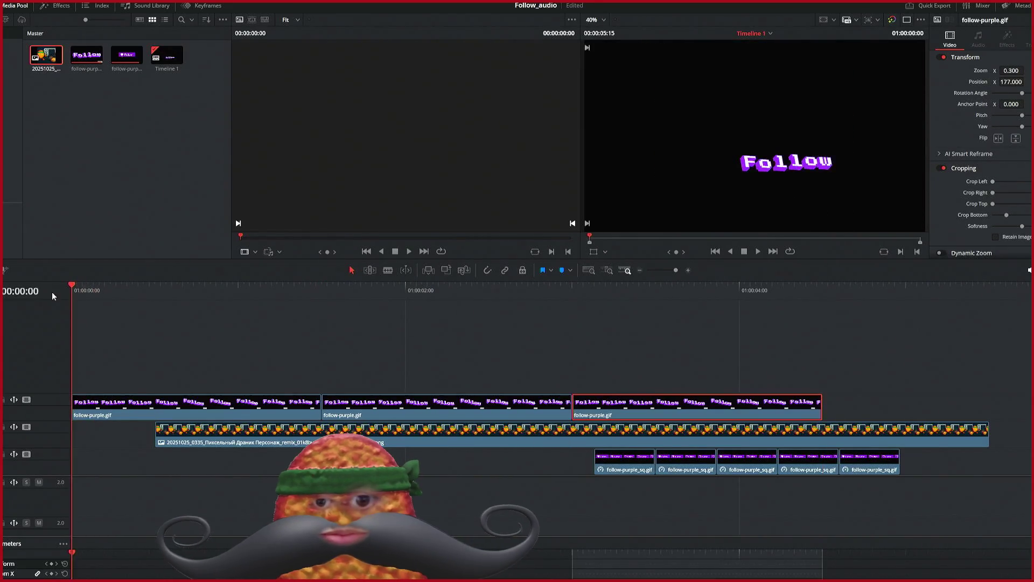
{"action": "key", "text": "space"}
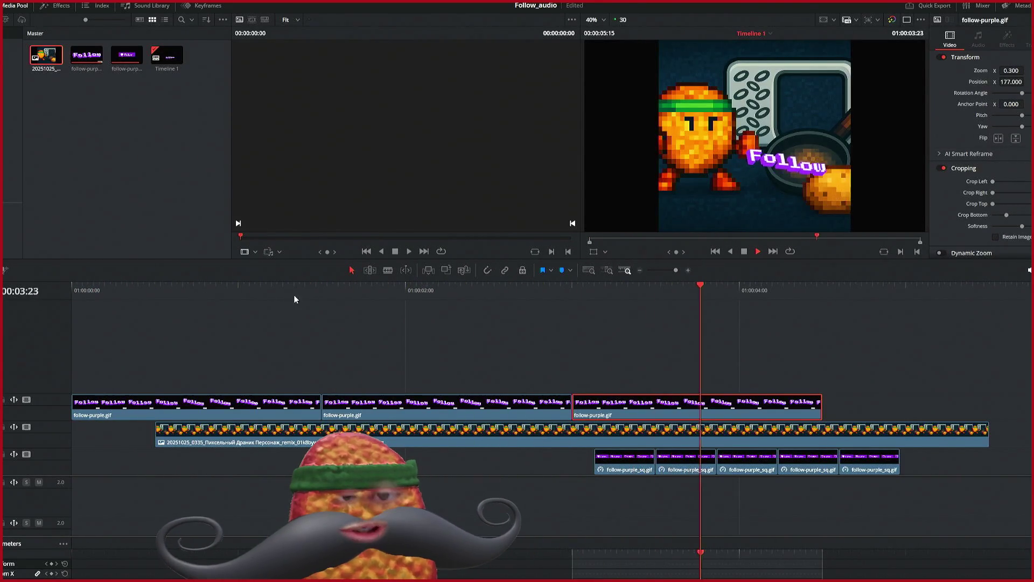
{"action": "key", "text": "space"}
Step: Move the last follow-purple_sq.gif clip up to the top track and play back the result
{"action": "left_click", "coordinate": [873, 467]}
{"action": "left_click_drag", "start_coordinate": [873, 468], "coordinate": [874, 412]}
{"action": "key", "text": "space"}
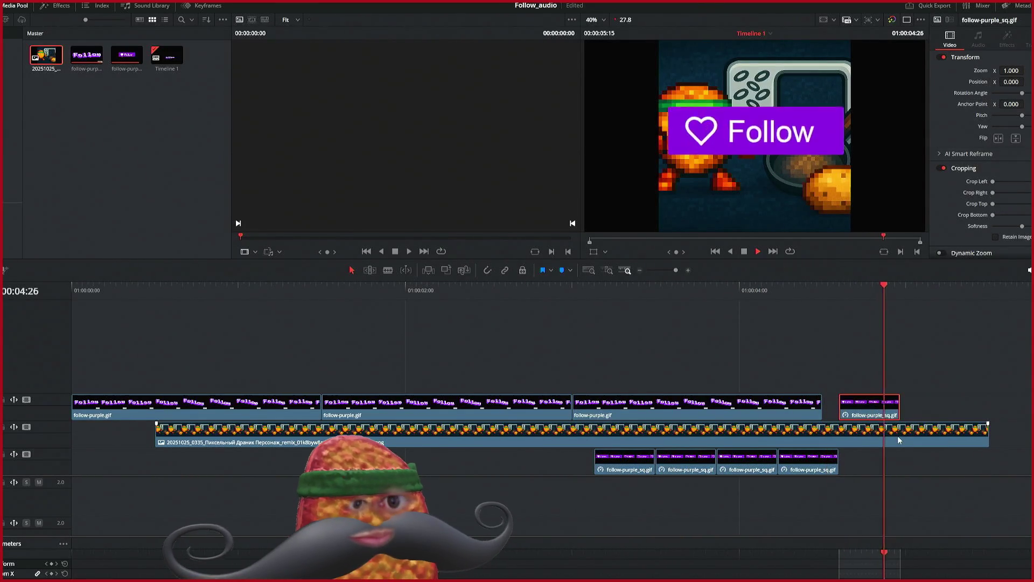
{"action": "mouse_move", "coordinate": [858, 284]}
{"action": "left_mouse_down"}
{"action": "mouse_move", "coordinate": [868, 298]}
{"action": "mouse_move", "coordinate": [862, 327]}
{"action": "left_mouse_up"}
Step: Select the pixel-character image and remaining Follow-button clips and delete them
{"action": "left_click_drag", "start_coordinate": [879, 464], "coordinate": [558, 467]}
{"action": "key", "text": "ctrl+z"}
{"action": "key", "text": "ctrl+z"}
{"action": "key", "text": "ctrl+z"}
{"action": "key", "text": "ctrl+shift+z"}
{"action": "key", "text": "ctrl+shift+z"}
{"action": "key", "text": "ctrl+shift+z"}
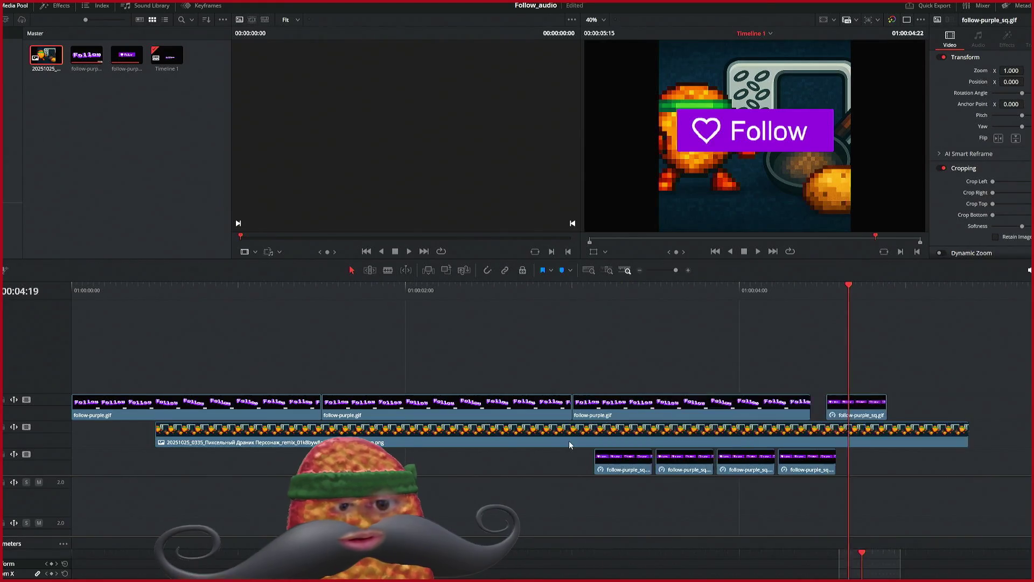
{"action": "left_click", "coordinate": [784, 452]}
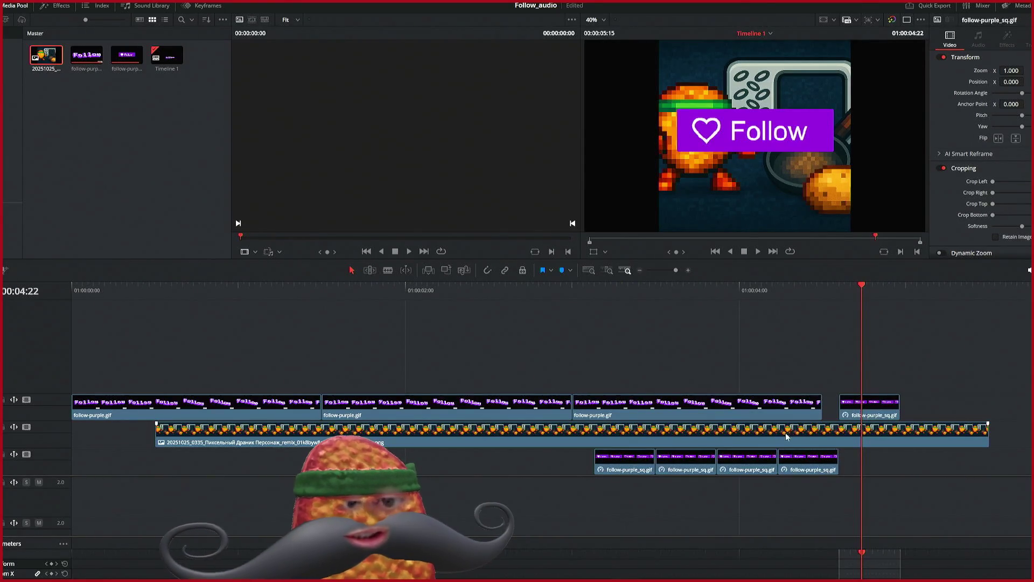
{"action": "key", "text": "ctrl+z"}
{"action": "key", "text": "ctrl+z"}
{"action": "key", "text": "ctrl+z"}
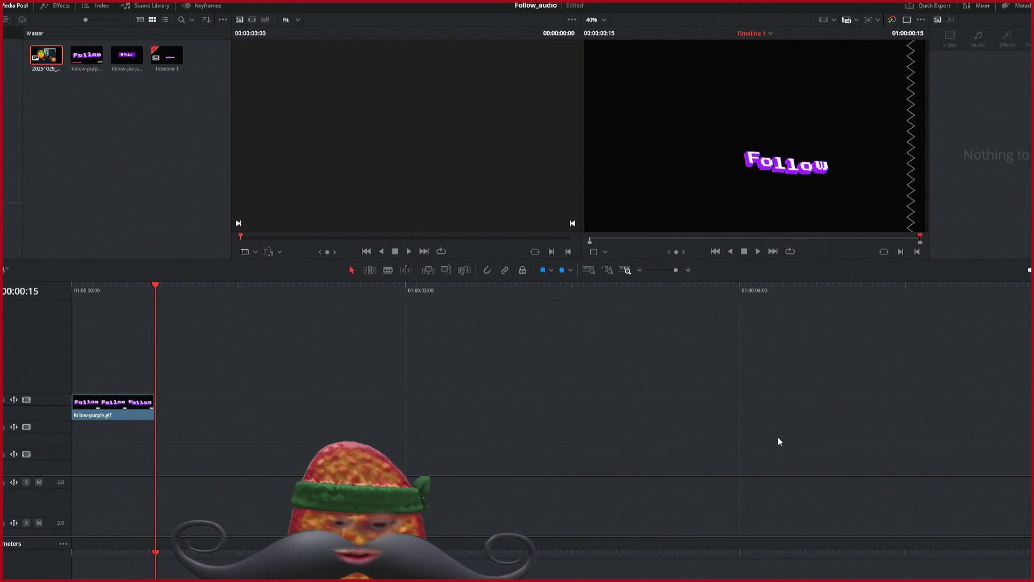
{"action": "key", "text": "ctrl+shift+z"}
{"action": "key", "text": "ctrl+shift+z"}
{"action": "key", "text": "ctrl+shift+z"}
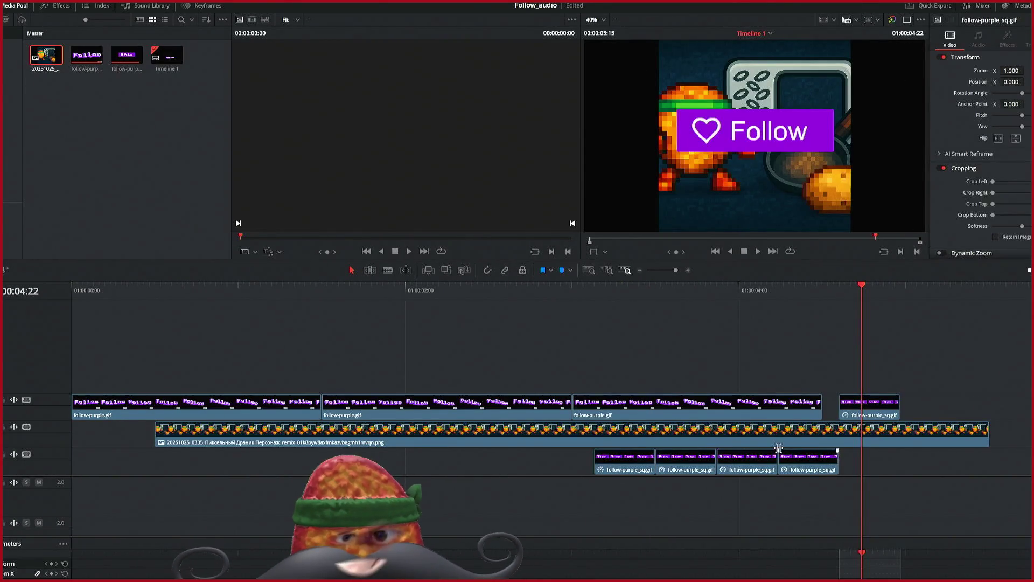
{"action": "left_click_drag", "start_coordinate": [138, 451], "coordinate": [905, 485]}
{"action": "mouse_move", "coordinate": [225, 443]}
{"action": "left_mouse_down"}
{"action": "mouse_move", "coordinate": [1029, 418]}
{"action": "mouse_move", "coordinate": [997, 417]}
{"action": "left_mouse_up"}
{"action": "key", "text": "Delete"}
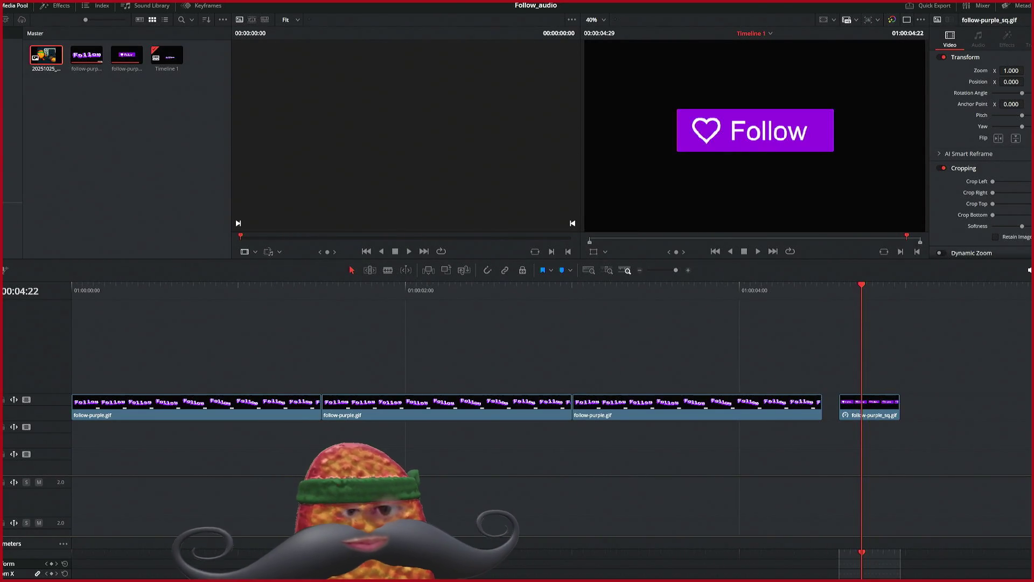
{"action": "key", "text": "ctrl+minus"}
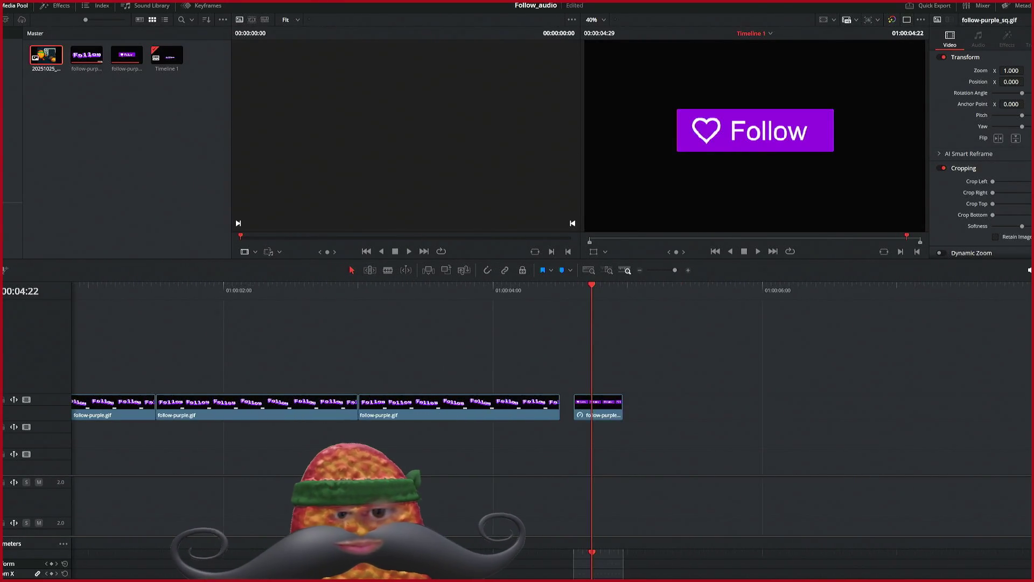
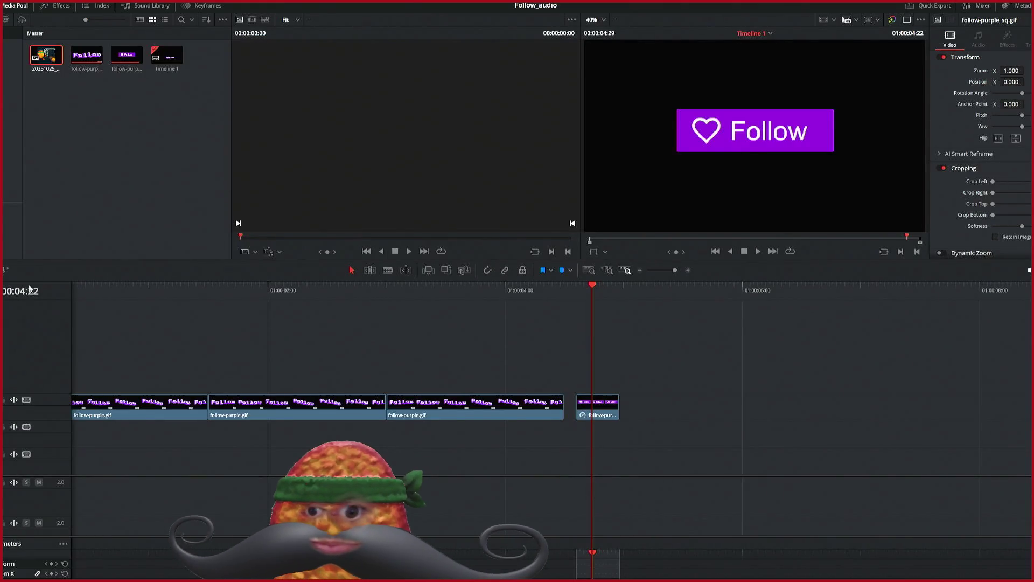
Step: Paste the snd_ sound clips into the Media Pool and lay one on the A1 audio track
{"action": "key", "text": "ctrl+v"}
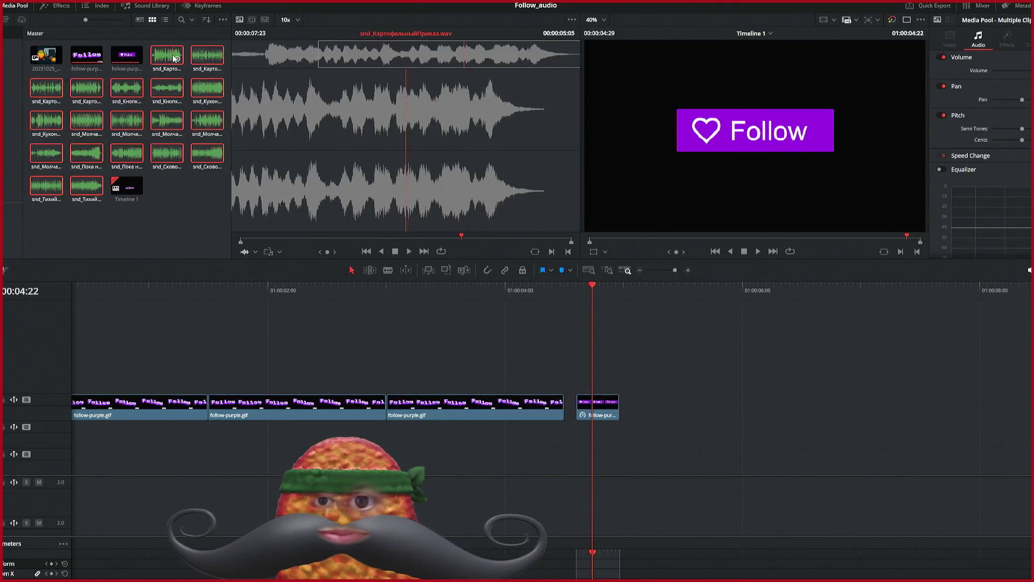
{"action": "mouse_move", "coordinate": [265, 313]}
{"action": "left_mouse_down"}
{"action": "mouse_move", "coordinate": [258, 362]}
{"action": "mouse_move", "coordinate": [307, 369]}
{"action": "left_mouse_up"}
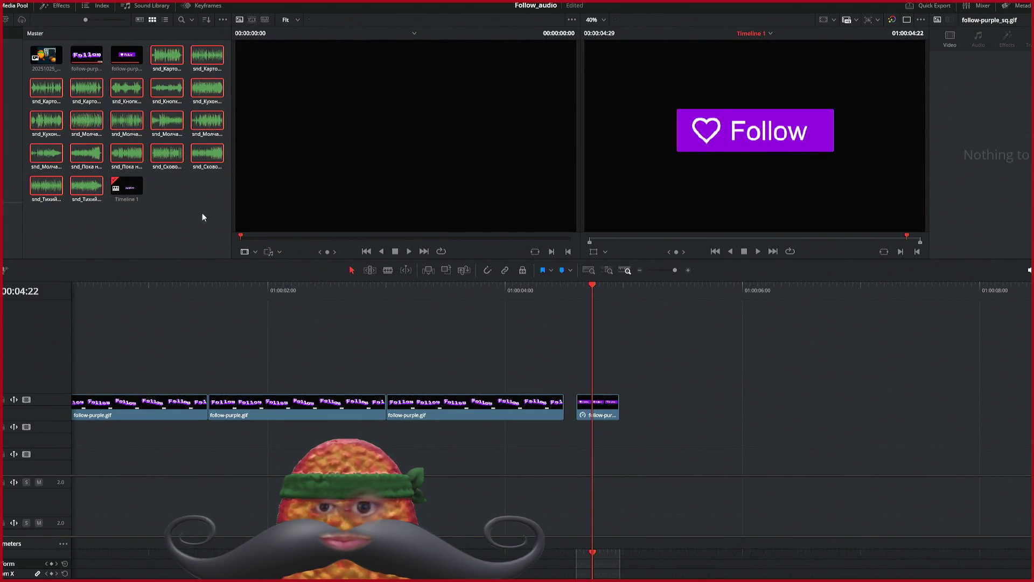
{"action": "mouse_move", "coordinate": [167, 153]}
{"action": "left_mouse_down"}
{"action": "mouse_move", "coordinate": [224, 490]}
{"action": "mouse_move", "coordinate": [152, 507]}
{"action": "mouse_move", "coordinate": [61, 510]}
{"action": "left_mouse_up"}
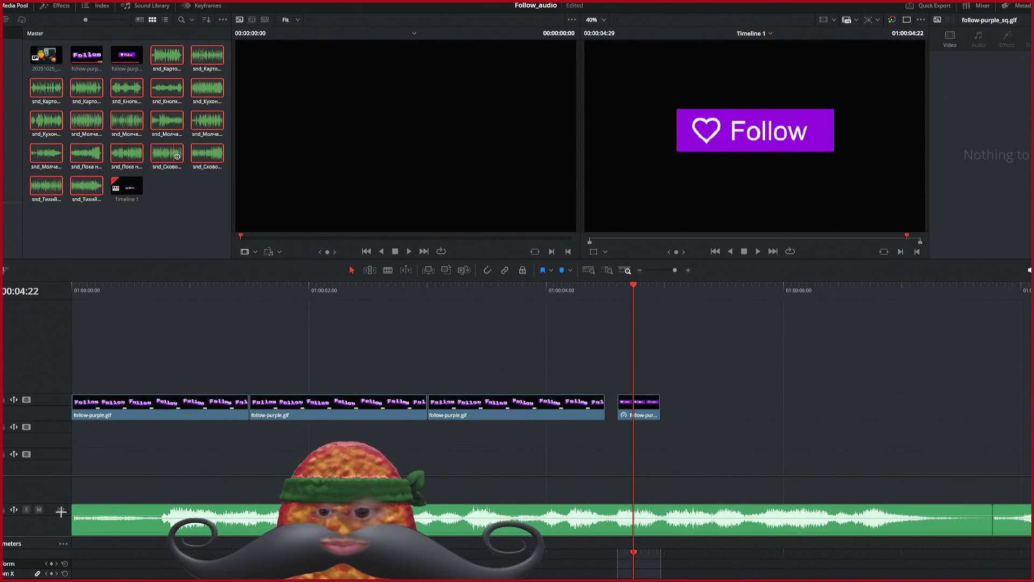
{"action": "scroll", "coordinate": [220, 488], "scroll_direction": "down", "scroll_amount": 5}
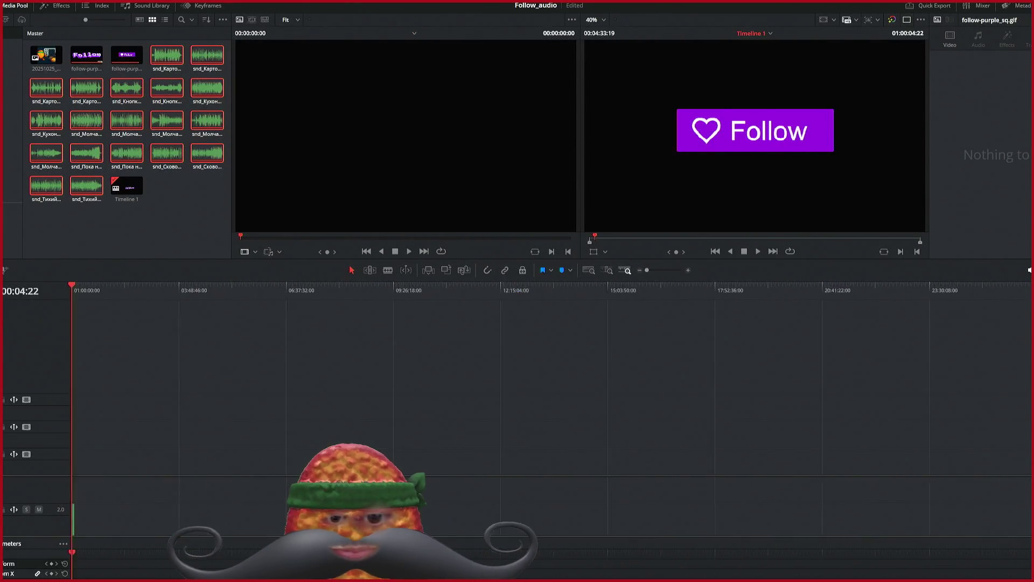
{"action": "scroll", "coordinate": [219, 488], "scroll_direction": "up", "scroll_amount": 5}
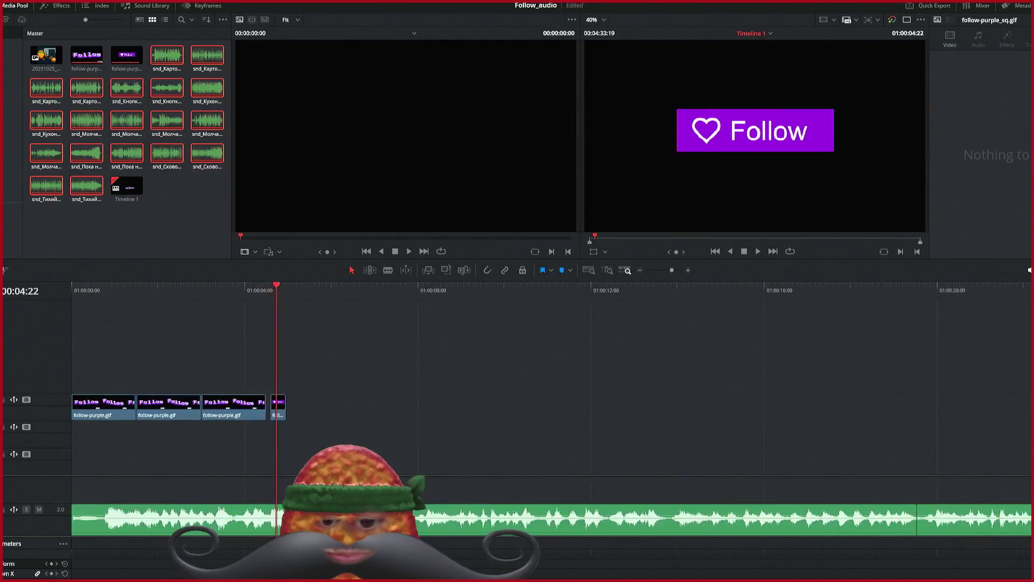
{"action": "scroll", "coordinate": [461, 452], "scroll_direction": "up", "scroll_amount": 3}
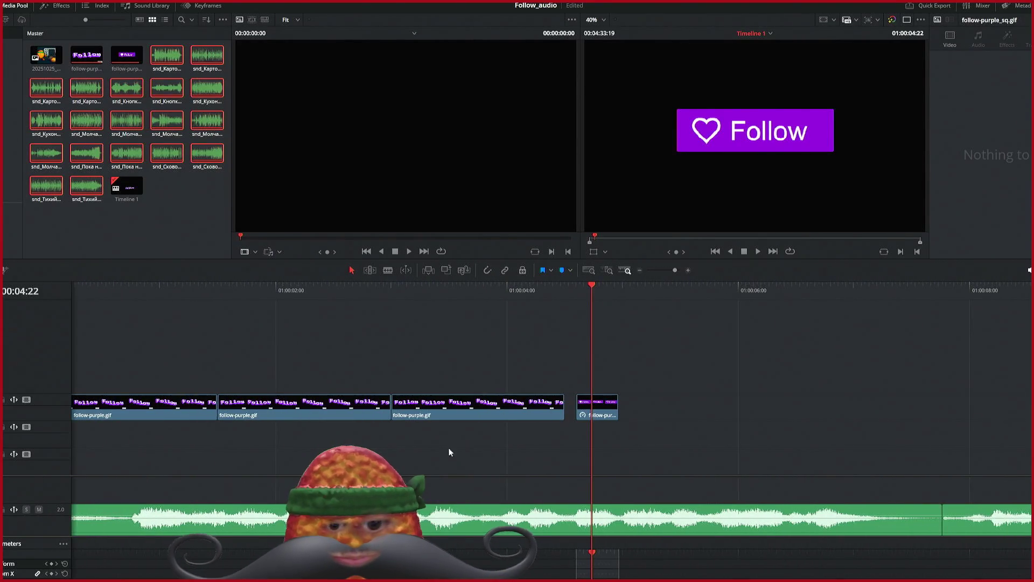
Step: Move the square Follow clip up one track, toward 8 seconds
{"action": "mouse_move", "coordinate": [681, 364]}
{"action": "left_mouse_down"}
{"action": "mouse_move", "coordinate": [319, 460]}
{"action": "mouse_move", "coordinate": [300, 420]}
{"action": "left_mouse_up"}
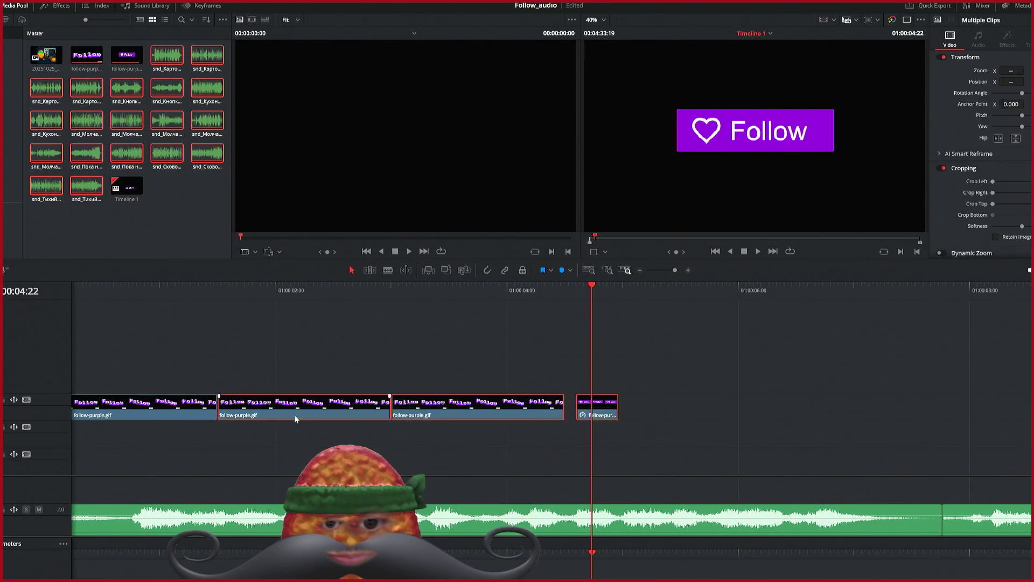
{"action": "left_click", "coordinate": [502, 441]}
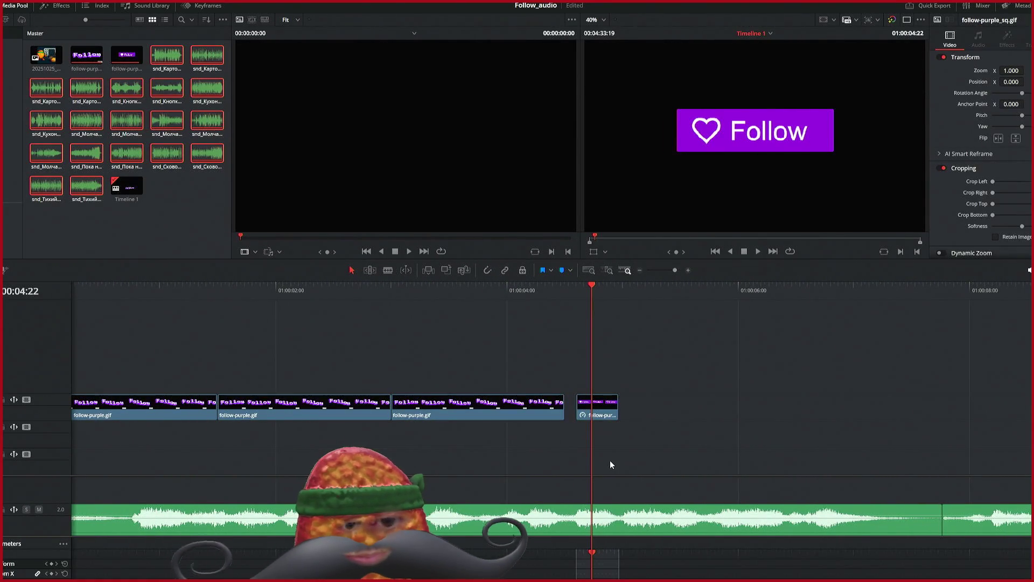
{"action": "scroll", "coordinate": [516, 458], "scroll_direction": "down", "scroll_amount": 2}
{"action": "left_click_drag", "start_coordinate": [519, 412], "coordinate": [810, 387]}
Step: Copy the third follow-purple.gif clip, paste copies after it, and save the project
{"action": "left_click", "coordinate": [420, 413]}
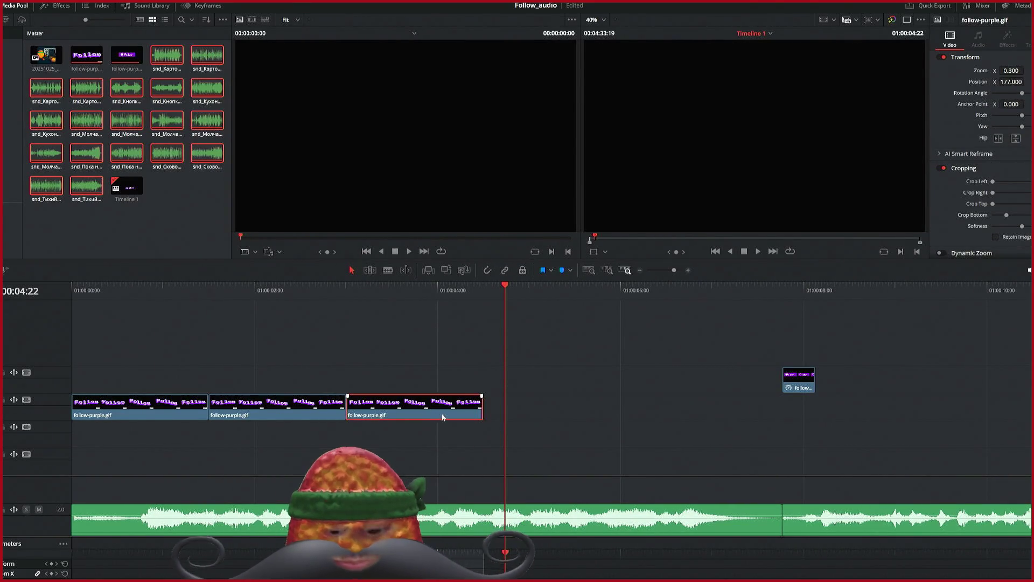
{"action": "key", "text": "ctrl+c"}
{"action": "left_click", "coordinate": [484, 289]}
{"action": "key", "text": "ctrl+v"}
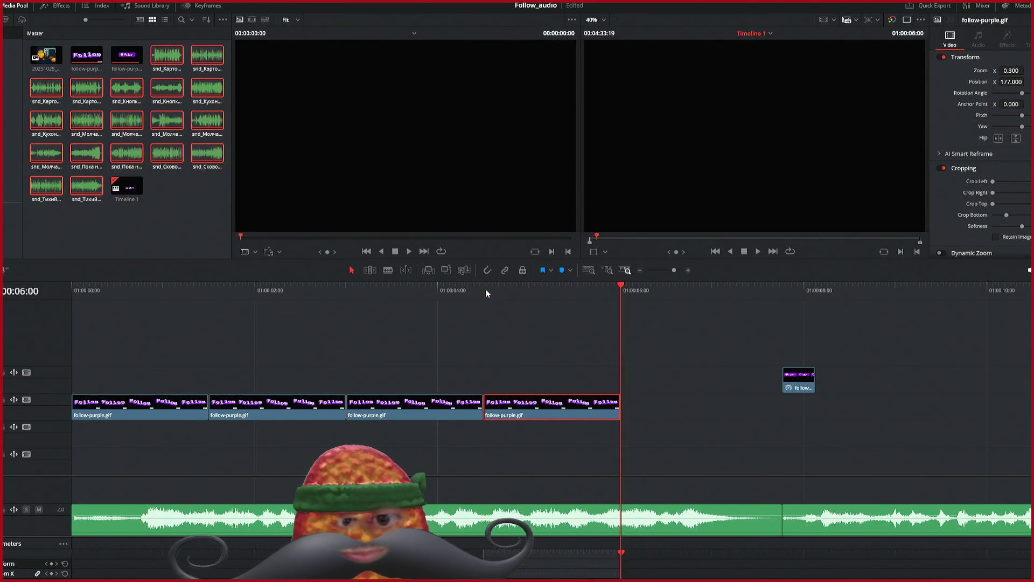
{"action": "key", "text": "ctrl+v"}
{"action": "key", "text": "ctrl+v"}
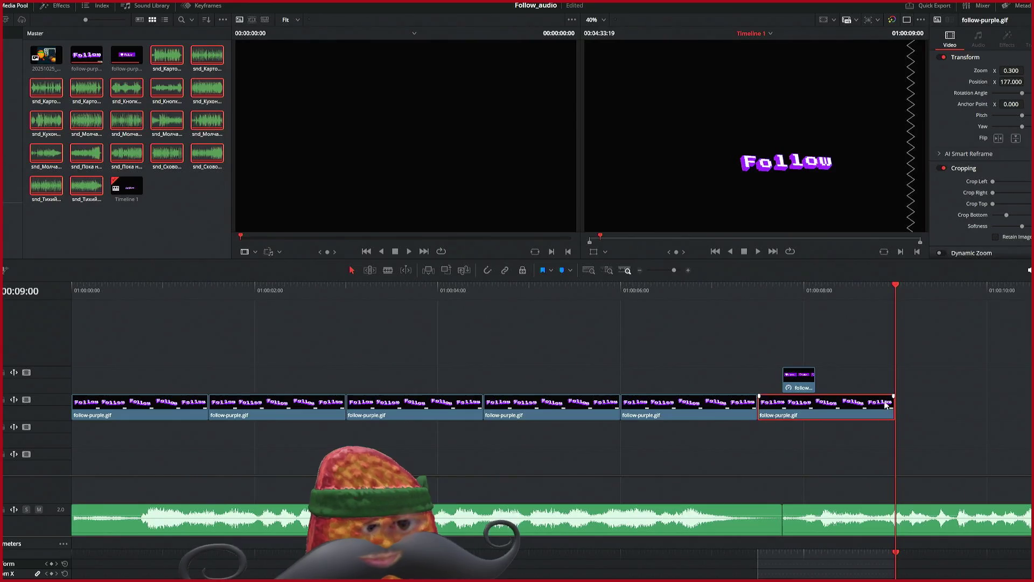
{"action": "key", "text": "ctrl+s"}
Step: Trim the last gif clip and mark the out point at 01:00:07:15
{"action": "left_click", "coordinate": [891, 412]}
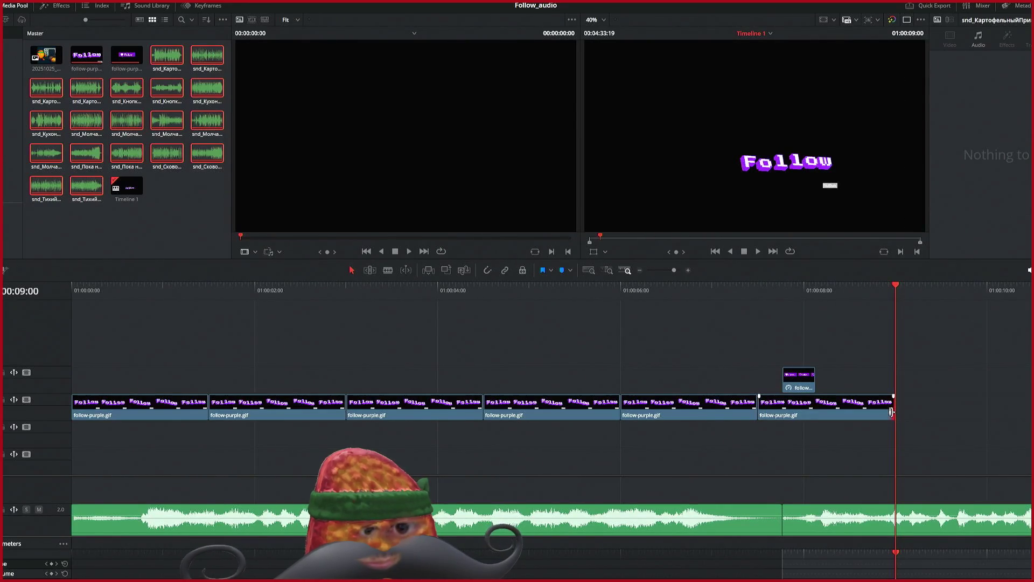
{"action": "mouse_move", "coordinate": [891, 412]}
{"action": "left_mouse_down"}
{"action": "mouse_move", "coordinate": [771, 419]}
{"action": "mouse_move", "coordinate": [854, 418]}
{"action": "left_mouse_up"}
{"action": "left_click", "coordinate": [760, 287]}
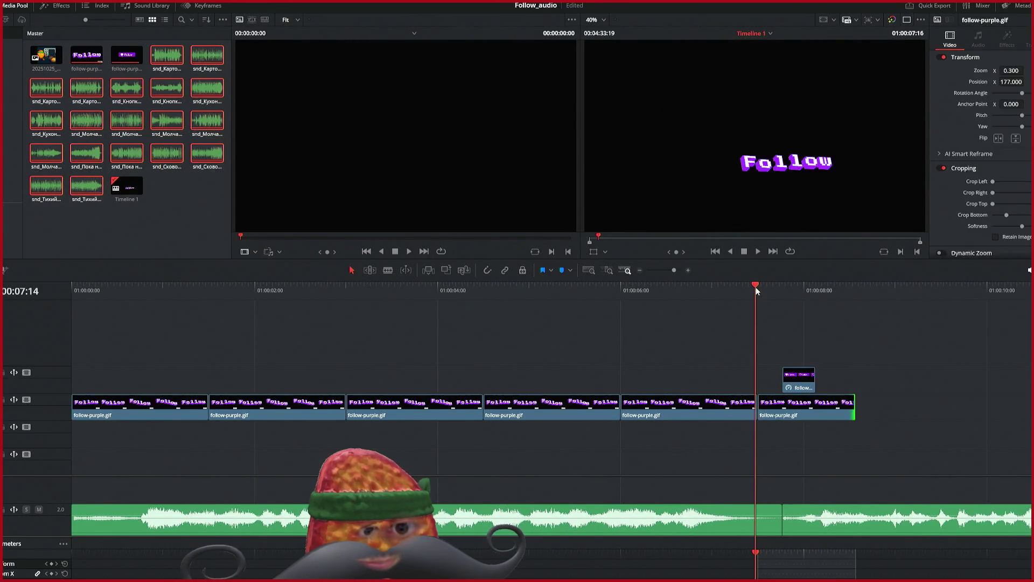
{"action": "left_click", "coordinate": [693, 289]}
{"action": "key", "text": "space"}
{"action": "key", "text": "space"}
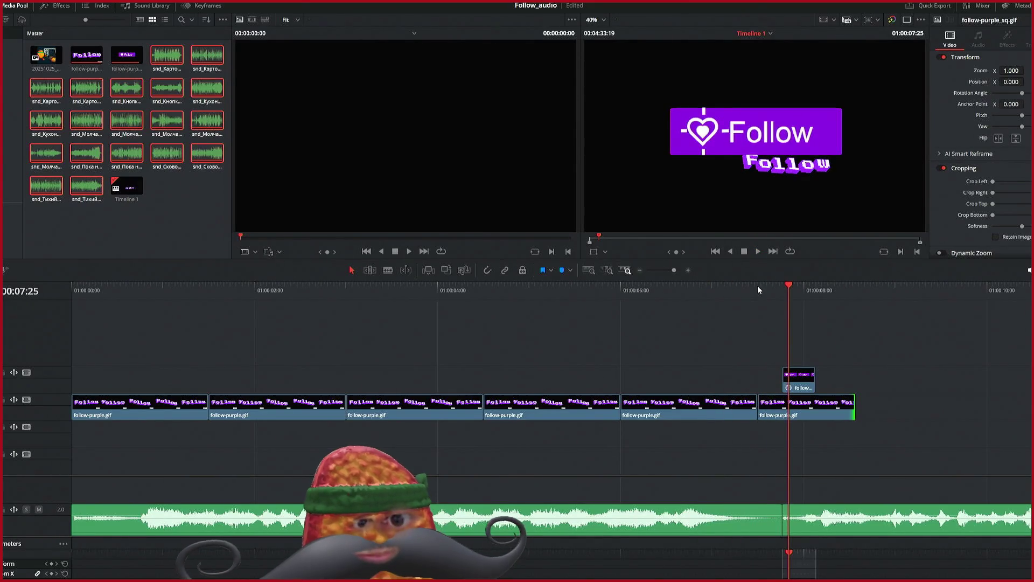
{"action": "left_click", "coordinate": [758, 286]}
{"action": "key", "text": "o"}
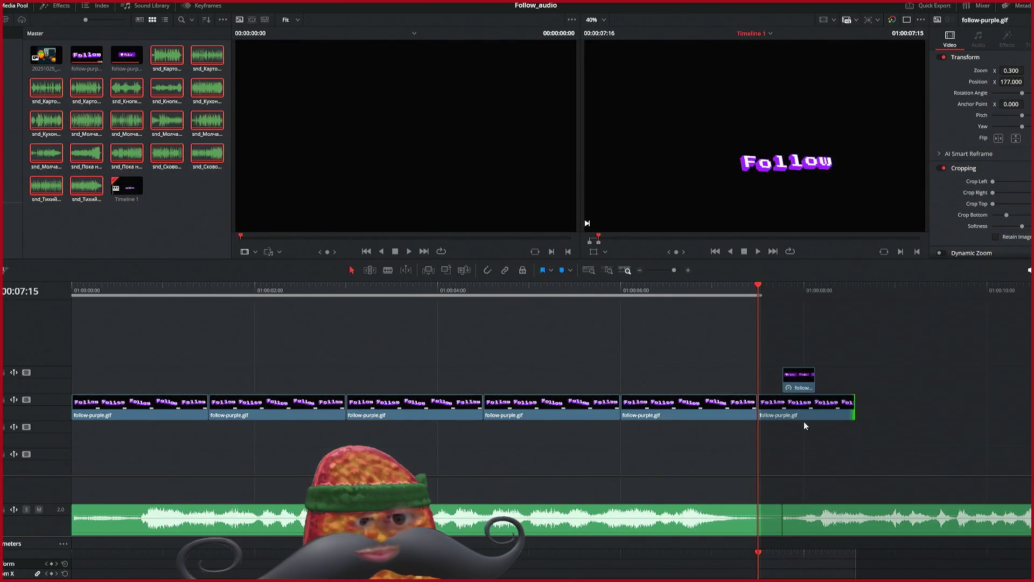
{"action": "left_click", "coordinate": [814, 412]}
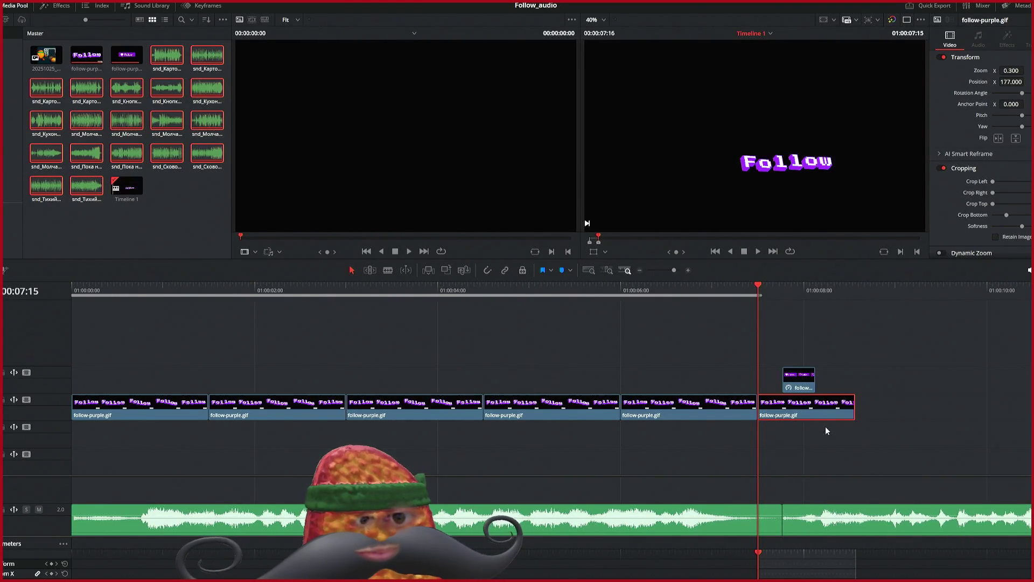
{"action": "scroll", "coordinate": [781, 456], "scroll_direction": "right", "scroll_amount": 3}
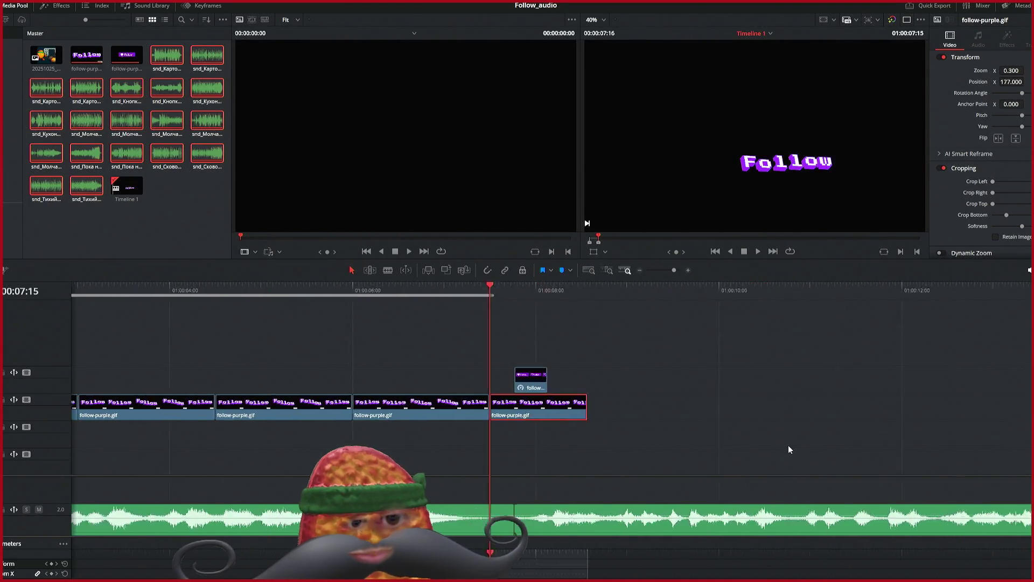
Step: Shift the last gif clip eight frames later and slide the square Follow clip far left
{"action": "scroll", "coordinate": [790, 444], "scroll_direction": "right", "scroll_amount": 6}
{"action": "scroll", "coordinate": [778, 432], "scroll_direction": "left", "scroll_amount": 2}
{"action": "left_click_drag", "start_coordinate": [290, 418], "coordinate": [310, 415]}
{"action": "mouse_move", "coordinate": [259, 389]}
{"action": "left_mouse_down"}
{"action": "mouse_move", "coordinate": [926, 377]}
{"action": "mouse_move", "coordinate": [868, 358]}
{"action": "left_mouse_up"}
{"action": "key", "text": "ctrl+minus"}
{"action": "key", "text": "ctrl+minus"}
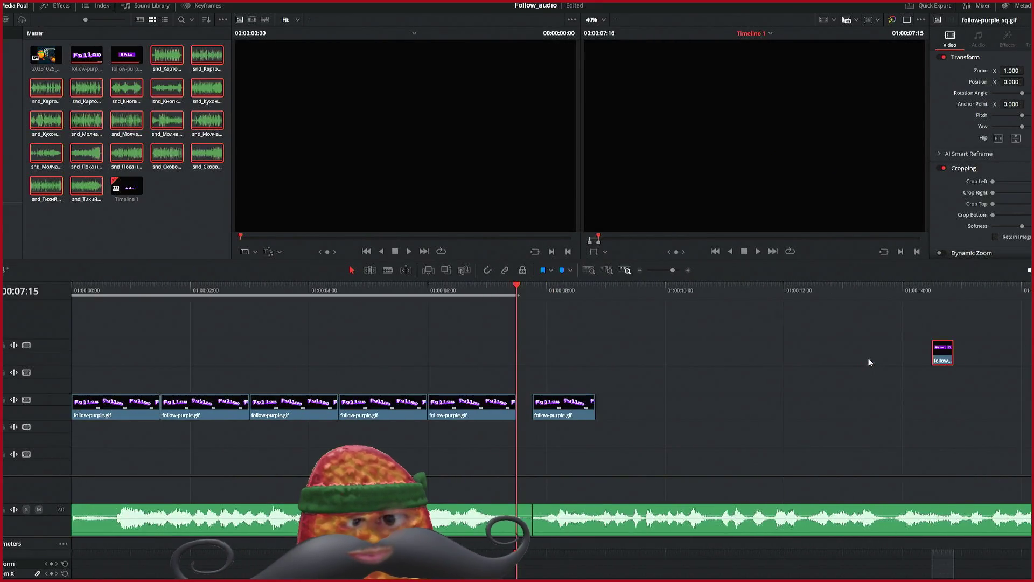
{"action": "mouse_move", "coordinate": [939, 358]}
{"action": "left_mouse_down"}
{"action": "mouse_move", "coordinate": [359, 372]}
{"action": "mouse_move", "coordinate": [392, 372]}
{"action": "left_mouse_up"}
Step: Paste more follow-purple.gif copies after the gap, out to about 01:00:19, and save
{"action": "left_click", "coordinate": [554, 416]}
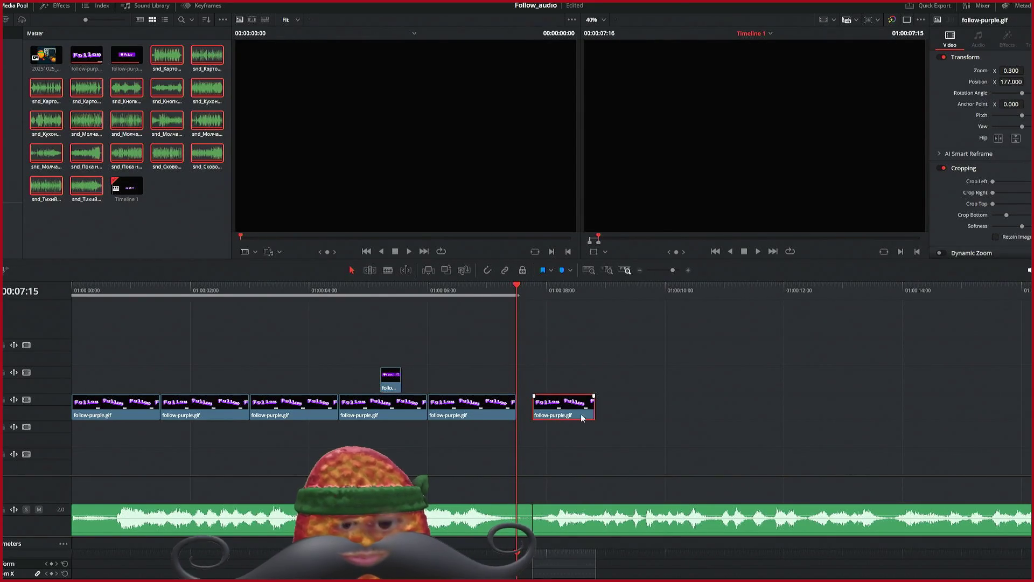
{"action": "left_click", "coordinate": [593, 291]}
{"action": "key", "text": "ctrl+v"}
{"action": "key", "text": "ctrl+v"}
{"action": "key", "text": "ctrl+v"}
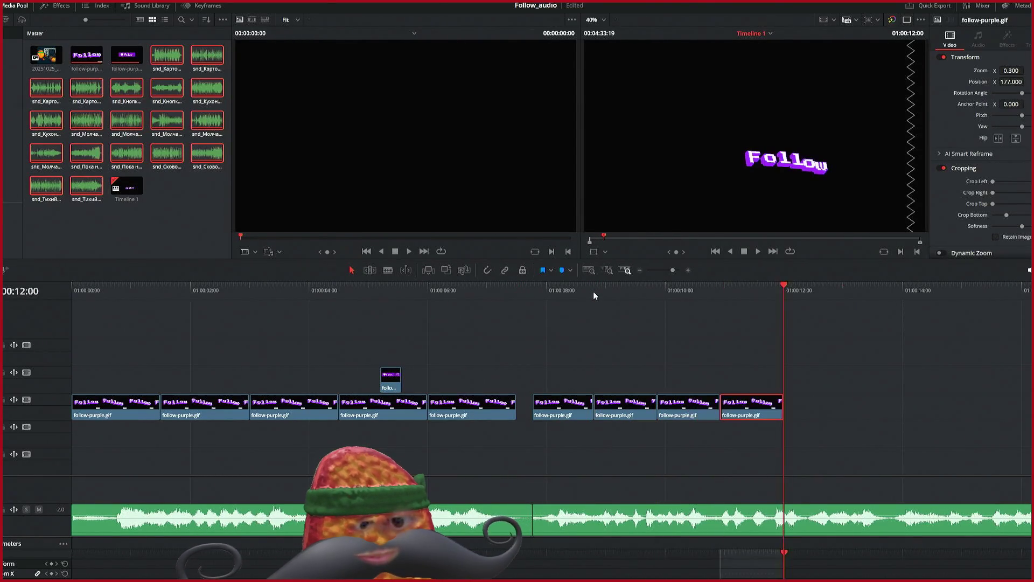
{"action": "key", "text": "ctrl+v"}
{"action": "key", "text": "ctrl+v"}
{"action": "key", "text": "ctrl+v"}
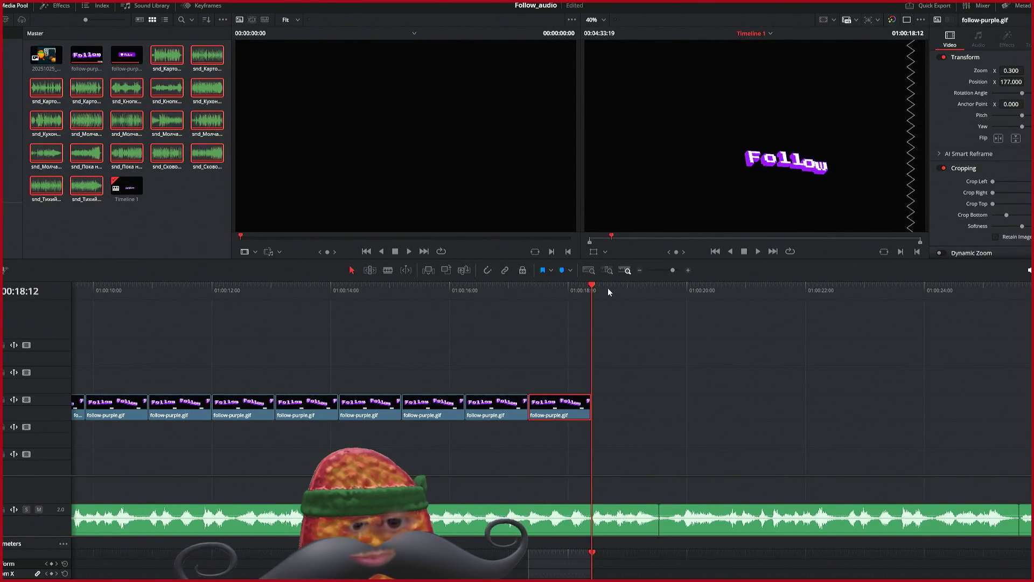
{"action": "key", "text": "ctrl+v"}
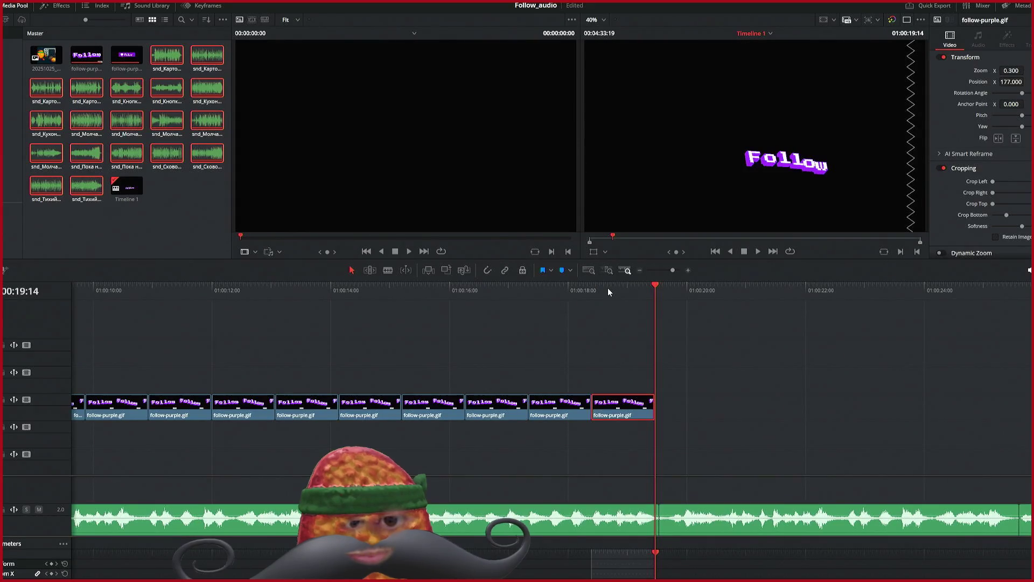
{"action": "key", "text": "ctrl+s"}
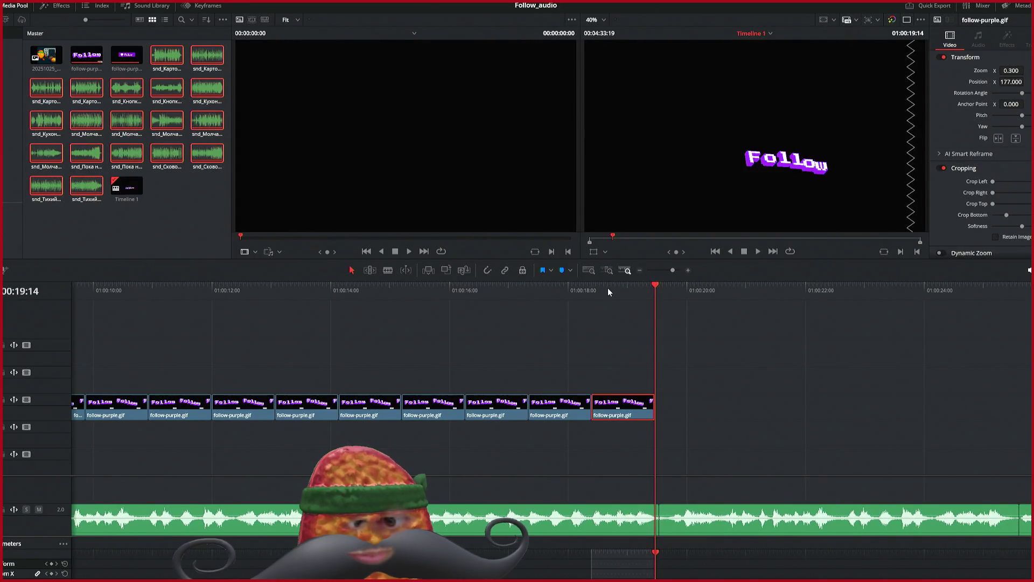
Step: Play back the end of the timeline, then zoom out to show it from the start
{"action": "key", "text": "space"}
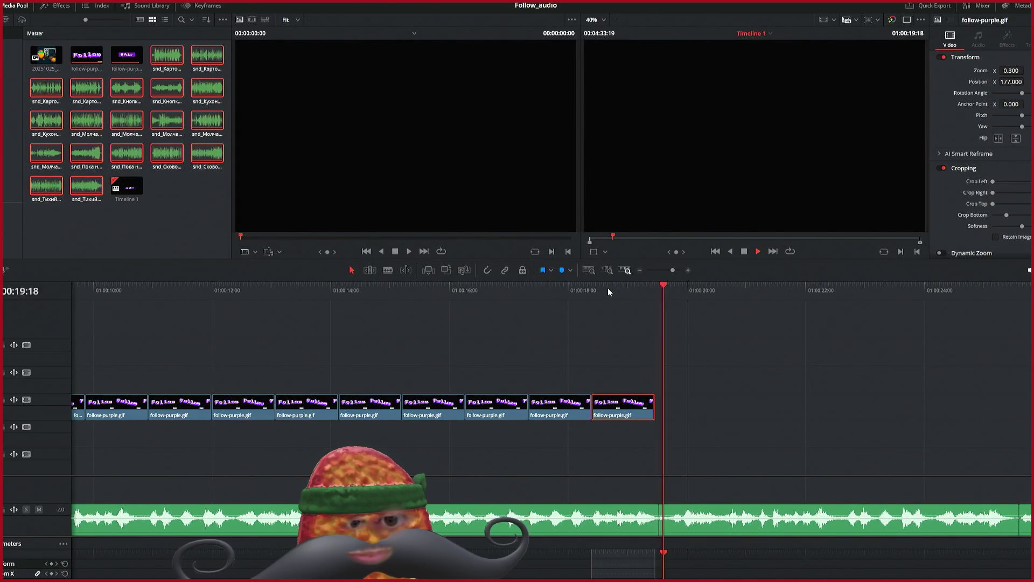
{"action": "left_click", "coordinate": [565, 299]}
{"action": "key", "text": "space"}
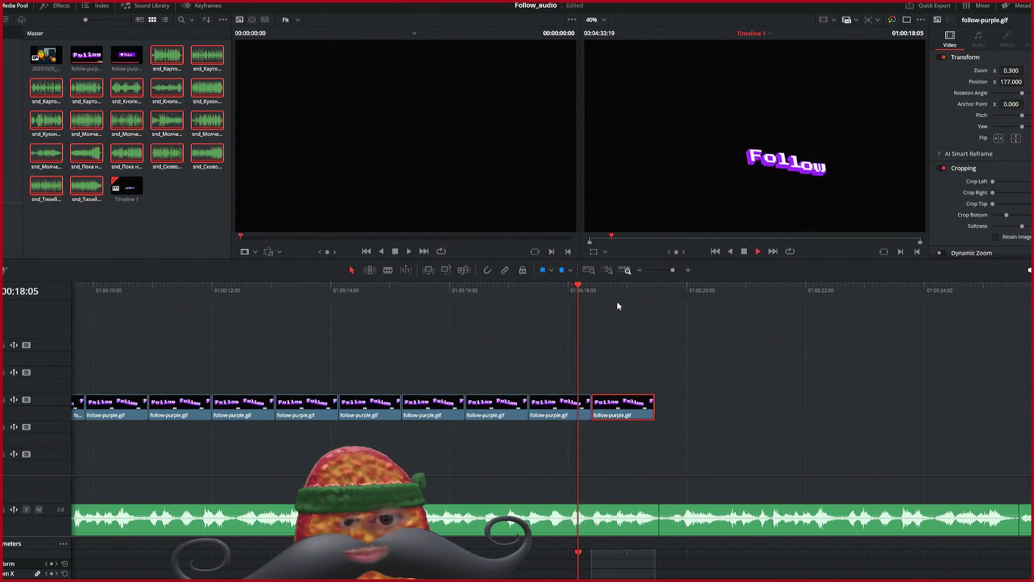
{"action": "key", "text": "space"}
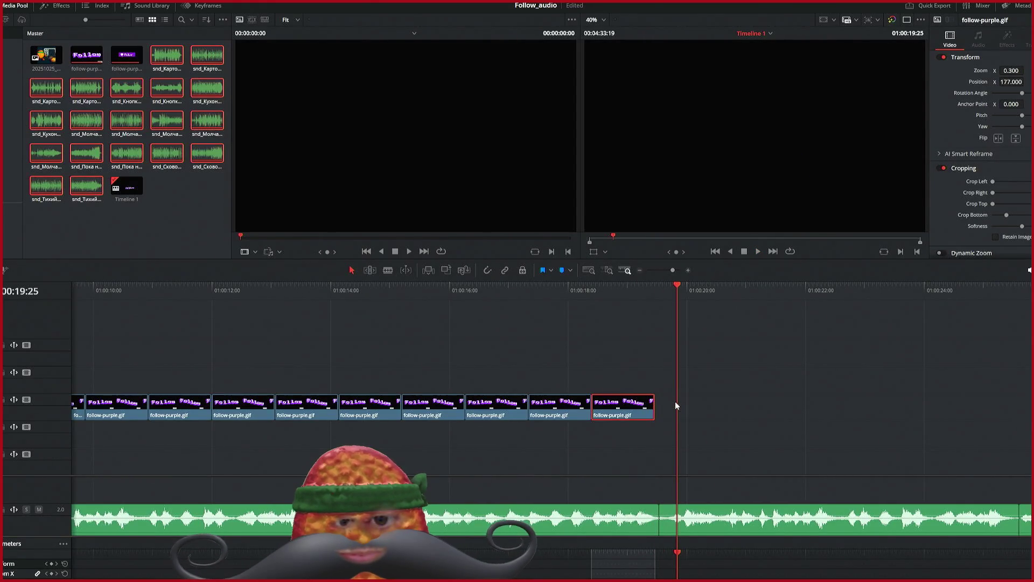
{"action": "key", "text": "shift+z"}
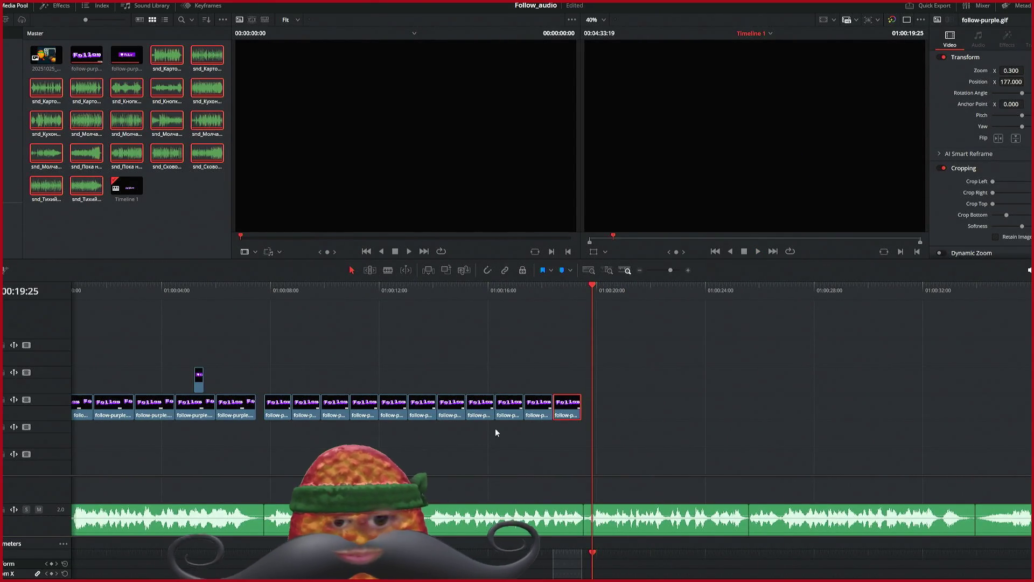
Step: Place the square Follow clip just after the playhead and paste copies of it along V2
{"action": "mouse_move", "coordinate": [199, 387]}
{"action": "left_mouse_down"}
{"action": "mouse_move", "coordinate": [622, 393]}
{"action": "mouse_move", "coordinate": [591, 435]}
{"action": "left_mouse_up"}
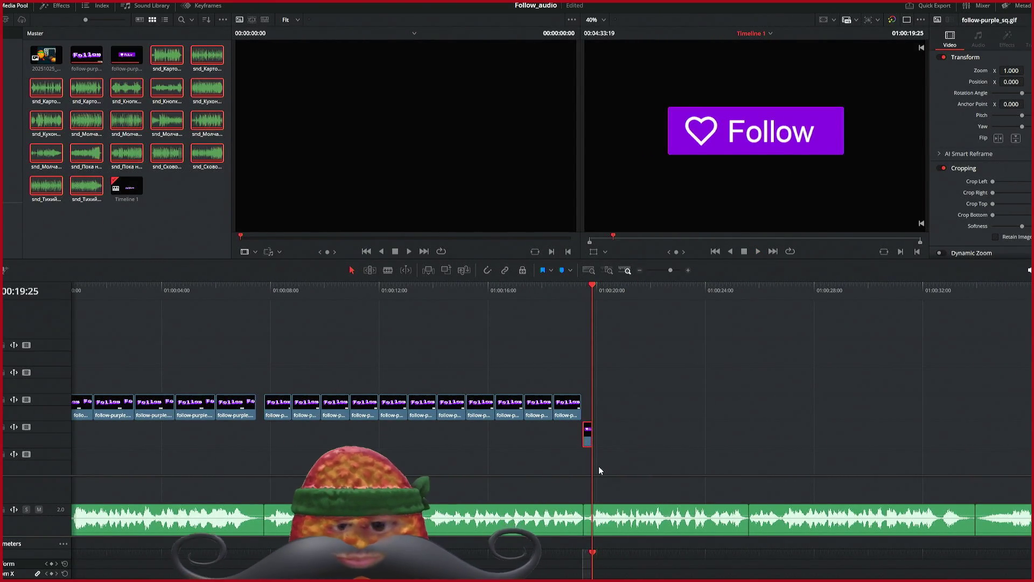
{"action": "scroll", "coordinate": [599, 466], "scroll_direction": "up", "scroll_amount": 3}
{"action": "scroll", "coordinate": [590, 471], "scroll_direction": "up", "scroll_amount": 2}
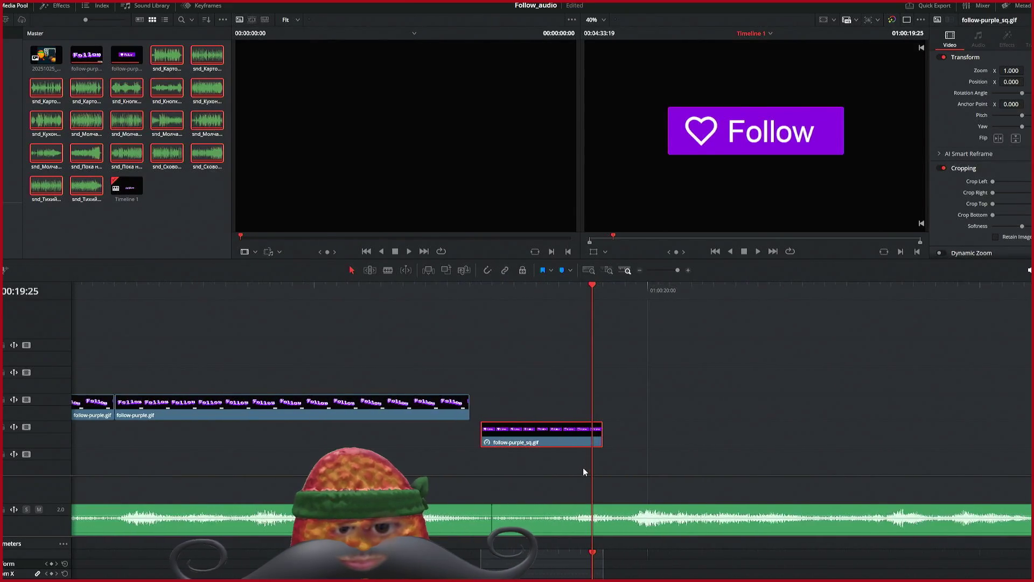
{"action": "left_click_drag", "start_coordinate": [479, 443], "coordinate": [493, 442]}
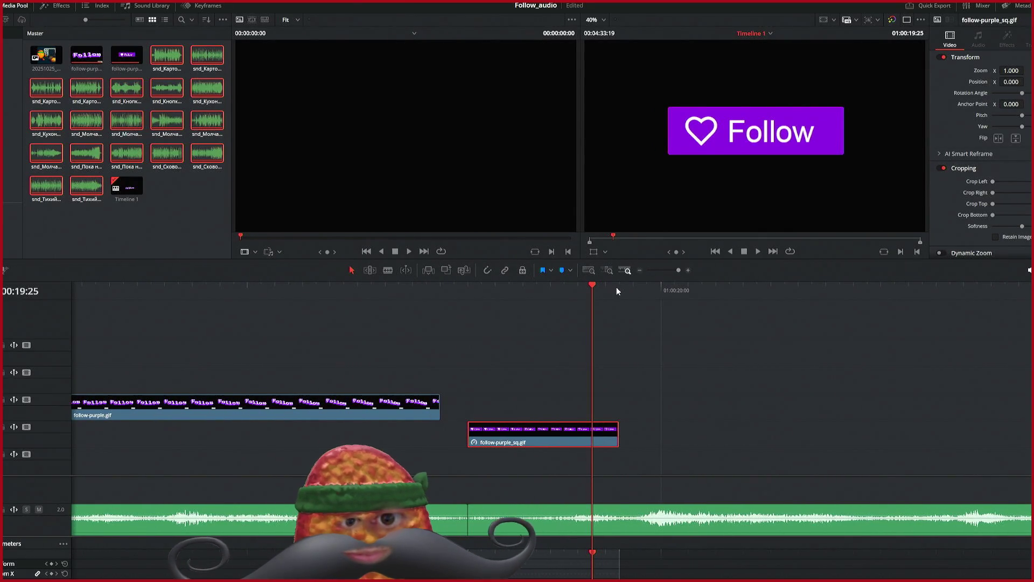
{"action": "key", "text": "ctrl+v"}
{"action": "key", "text": "ctrl+v"}
{"action": "key", "text": "ctrl+v"}
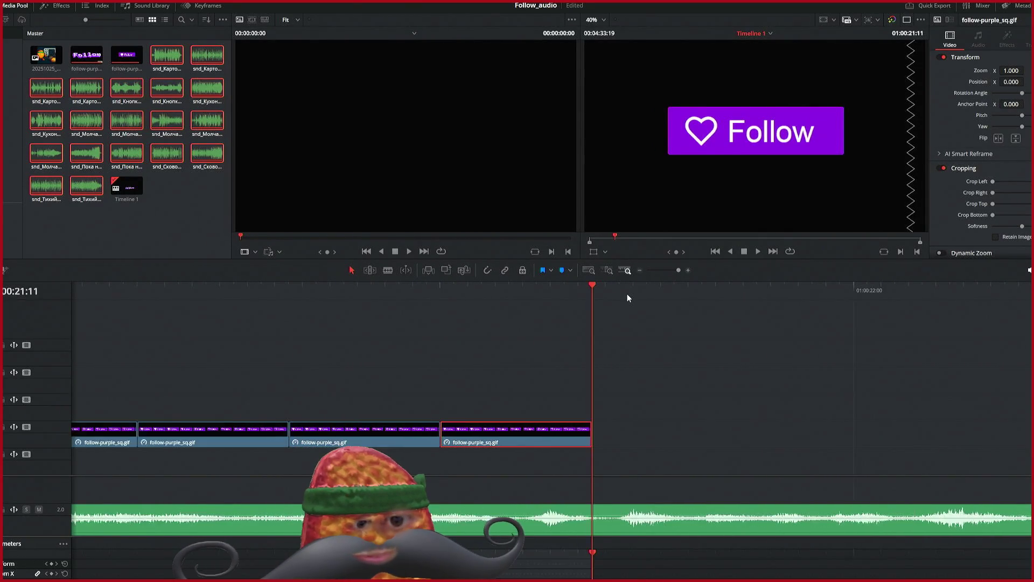
{"action": "key", "text": "ctrl+v"}
{"action": "key", "text": "ctrl+v"}
{"action": "key", "text": "ctrl+v"}
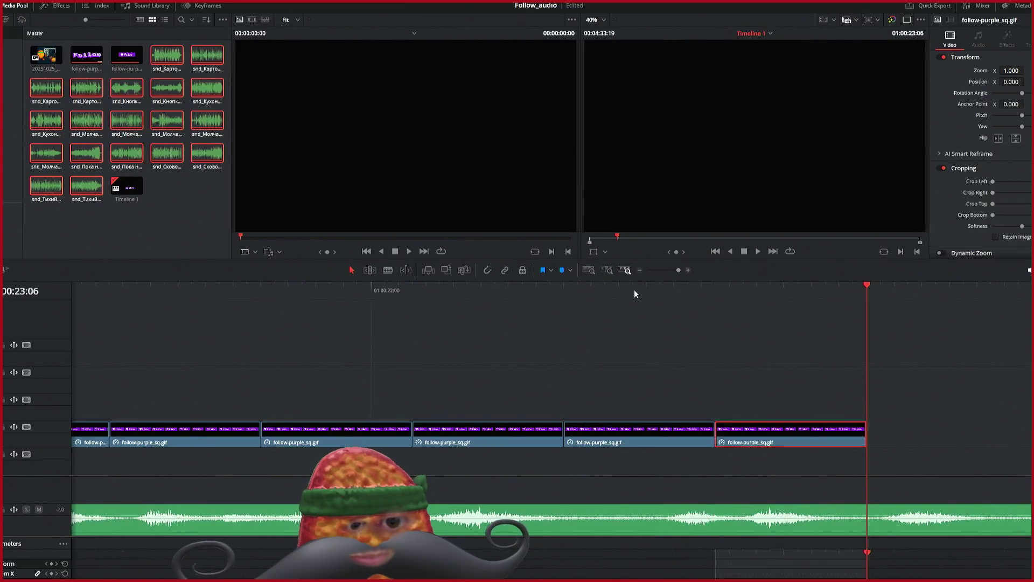
{"action": "key", "text": "ctrl+v"}
{"action": "key", "text": "ctrl+v"}
{"action": "key", "text": "ctrl+v"}
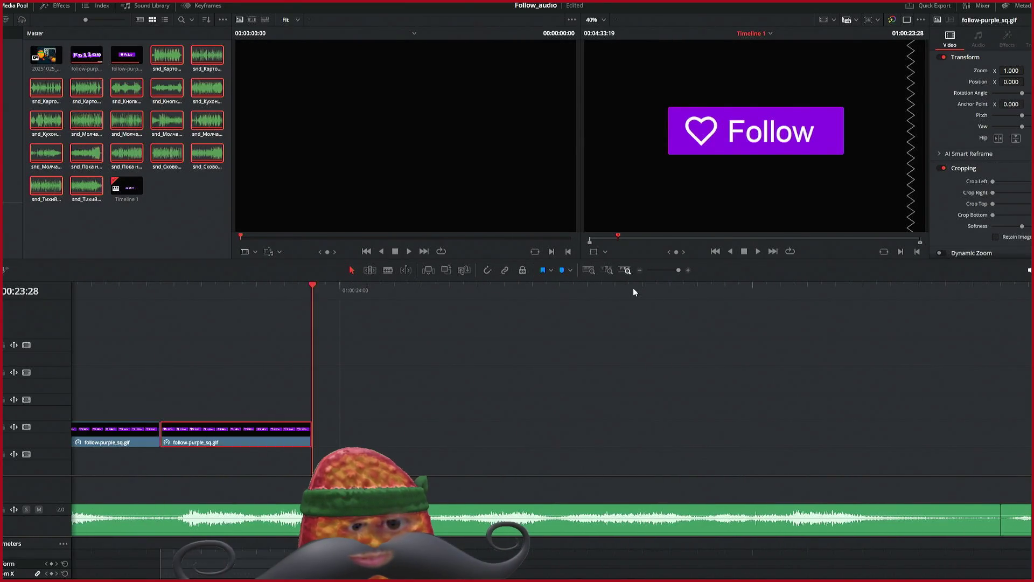
{"action": "key", "text": "ctrl+v"}
{"action": "key", "text": "ctrl+v"}
{"action": "key", "text": "ctrl+v"}
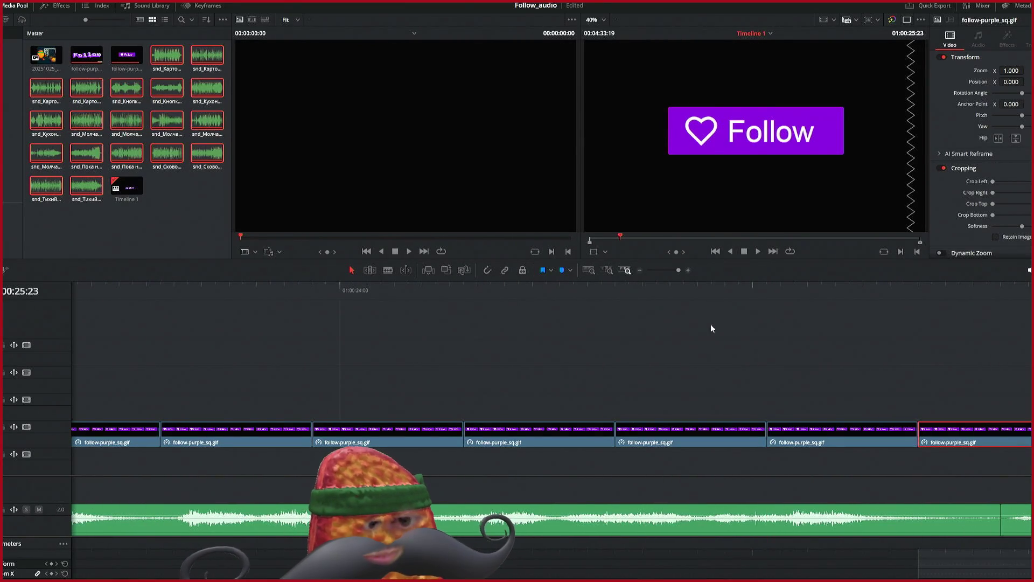
Step: Play back the end, try shortening the last square clip, then undo that trim
{"action": "key", "text": "slash"}
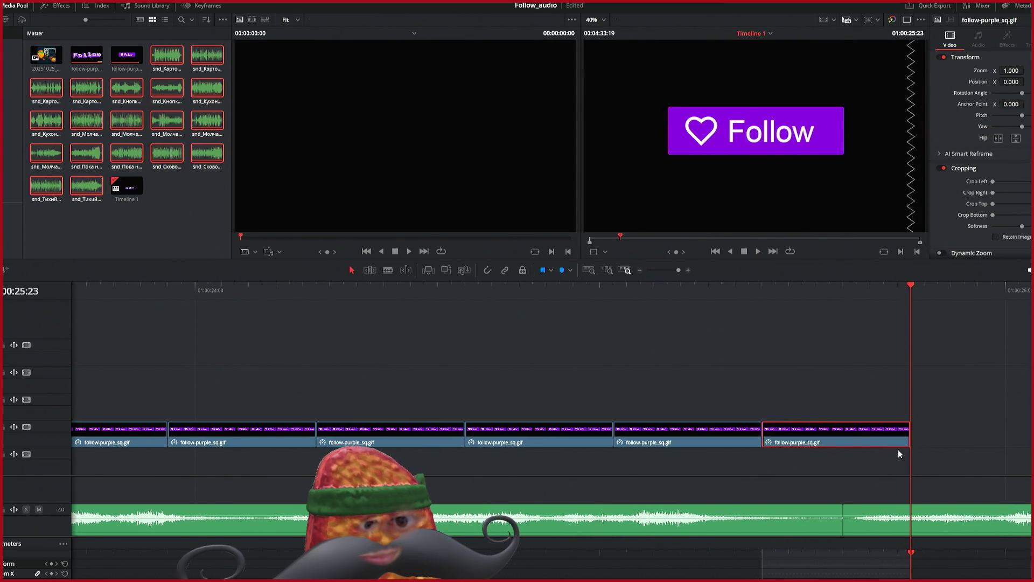
{"action": "left_click_drag", "start_coordinate": [906, 442], "coordinate": [836, 447]}
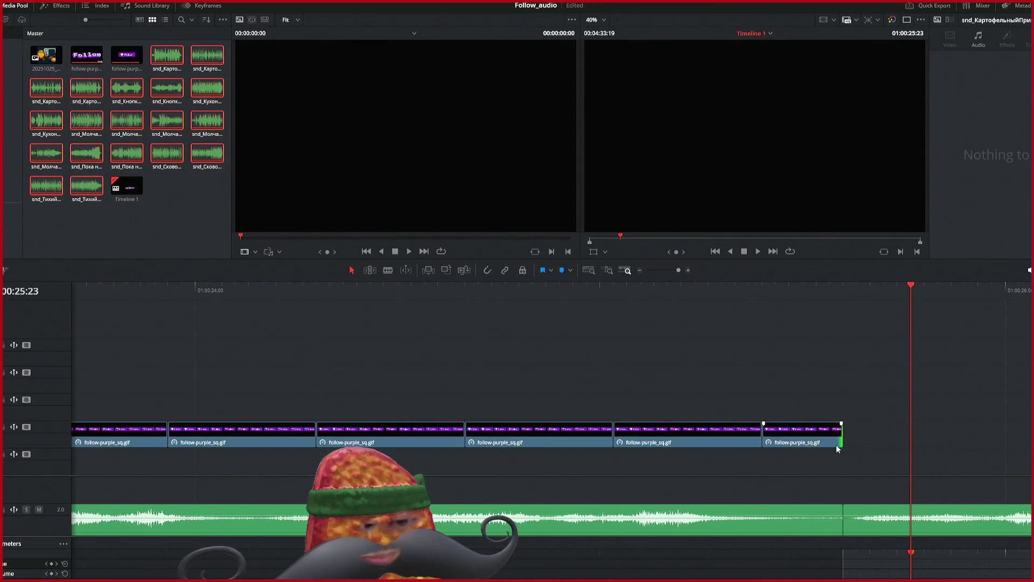
{"action": "scroll", "coordinate": [854, 412], "scroll_direction": "down", "scroll_amount": 3}
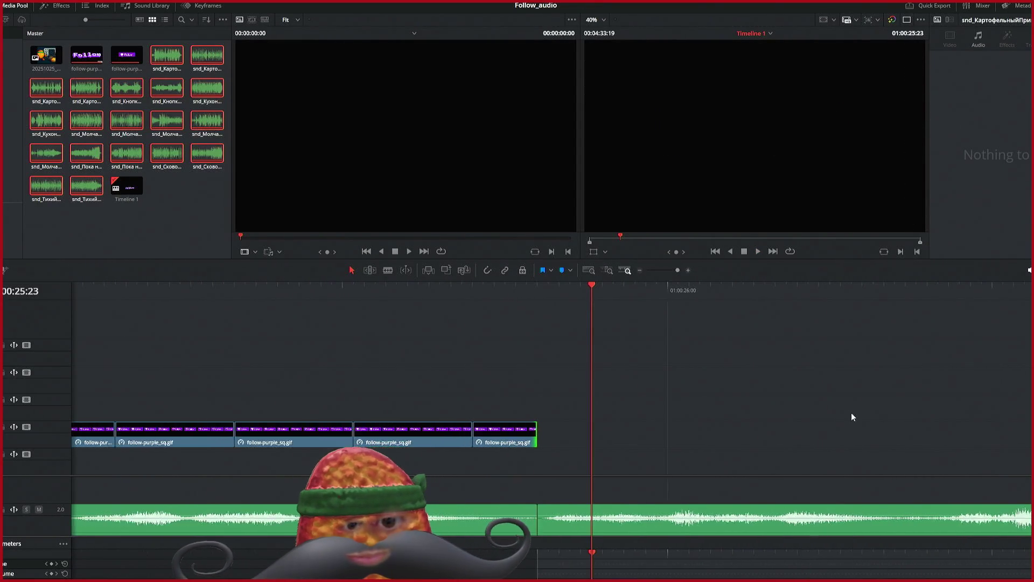
{"action": "scroll", "coordinate": [855, 405], "scroll_direction": "down", "scroll_amount": 3}
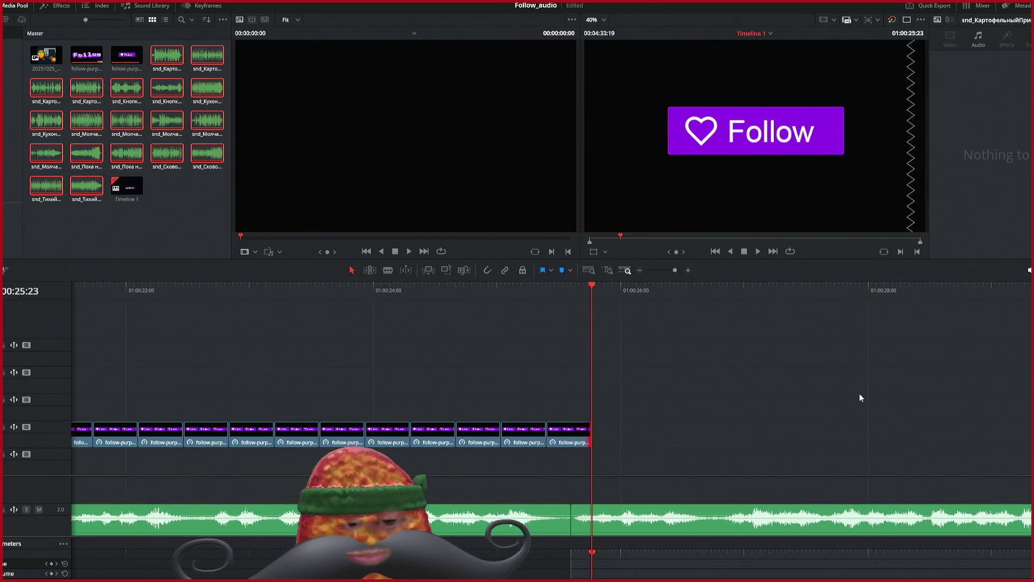
{"action": "key", "text": "ctrl+z"}
Step: Paste more square Follow clips until they reach 01:00:45:28
{"action": "key", "text": "ctrl+v"}
{"action": "key", "text": "ctrl+v"}
{"action": "key", "text": "ctrl+v"}
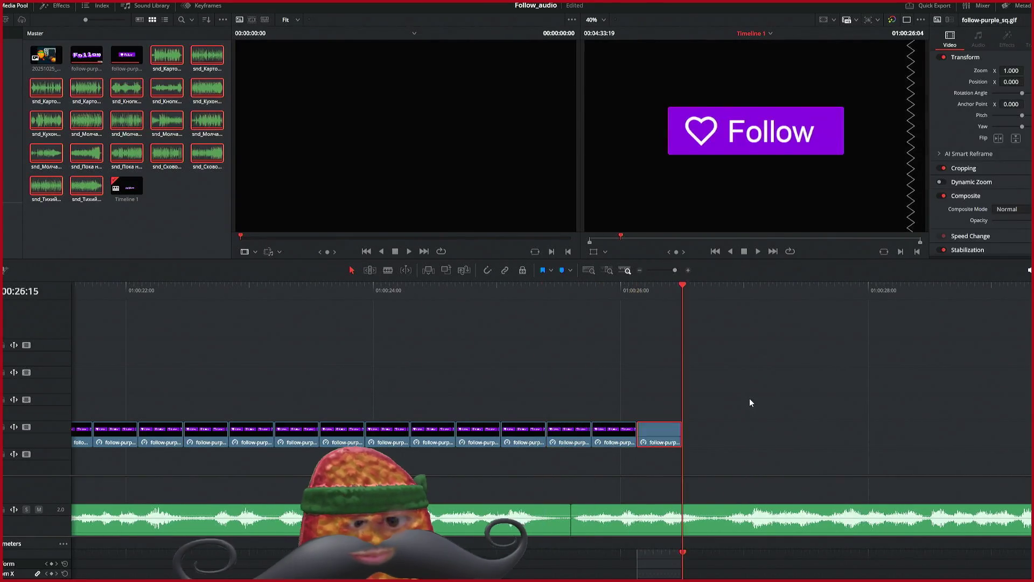
{"action": "key", "text": "ctrl+v"}
{"action": "key", "text": "ctrl+v"}
{"action": "key", "text": "ctrl+v"}
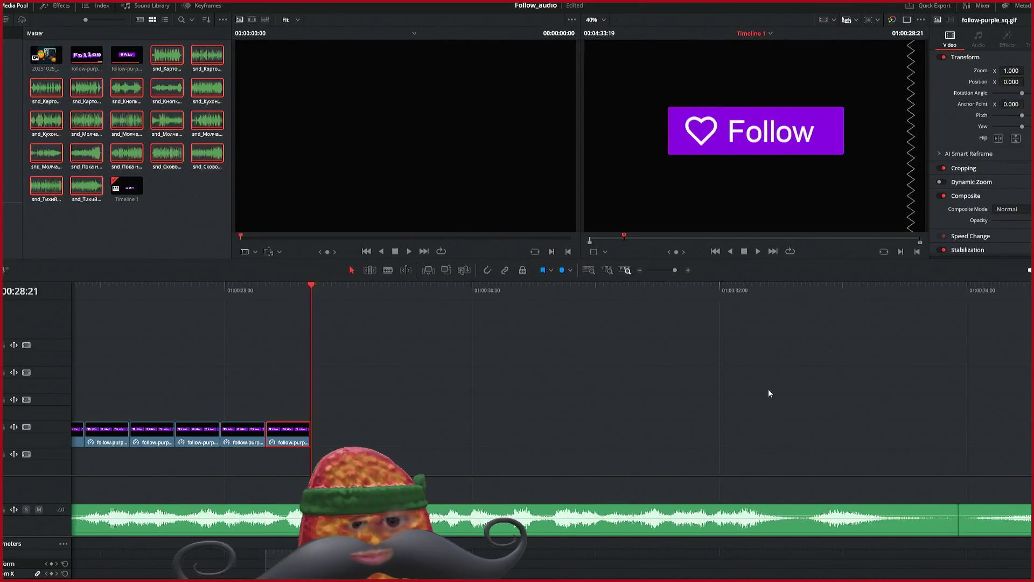
{"action": "key", "text": "ctrl+v"}
{"action": "key", "text": "ctrl+v"}
{"action": "key", "text": "ctrl+v"}
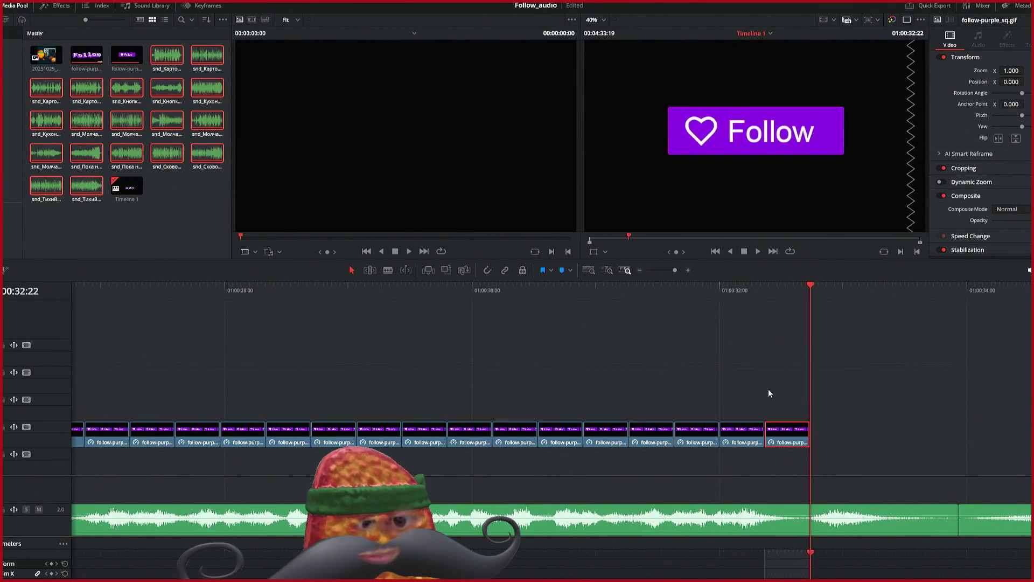
{"action": "key", "text": "ctrl+v"}
{"action": "key", "text": "ctrl+v"}
{"action": "key", "text": "ctrl+v"}
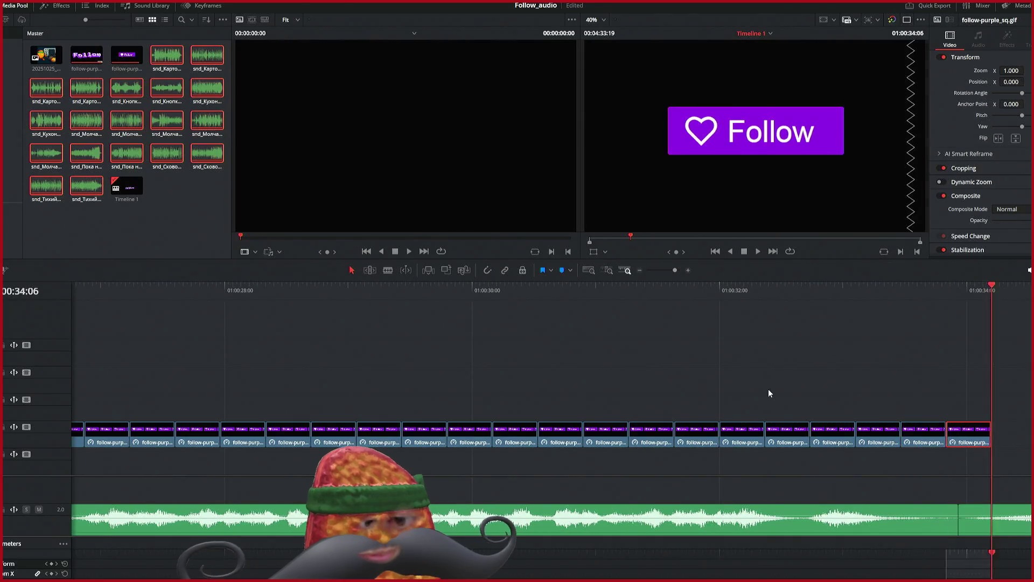
{"action": "key", "text": "ctrl+v"}
{"action": "key", "text": "ctrl+v"}
{"action": "key", "text": "ctrl+v"}
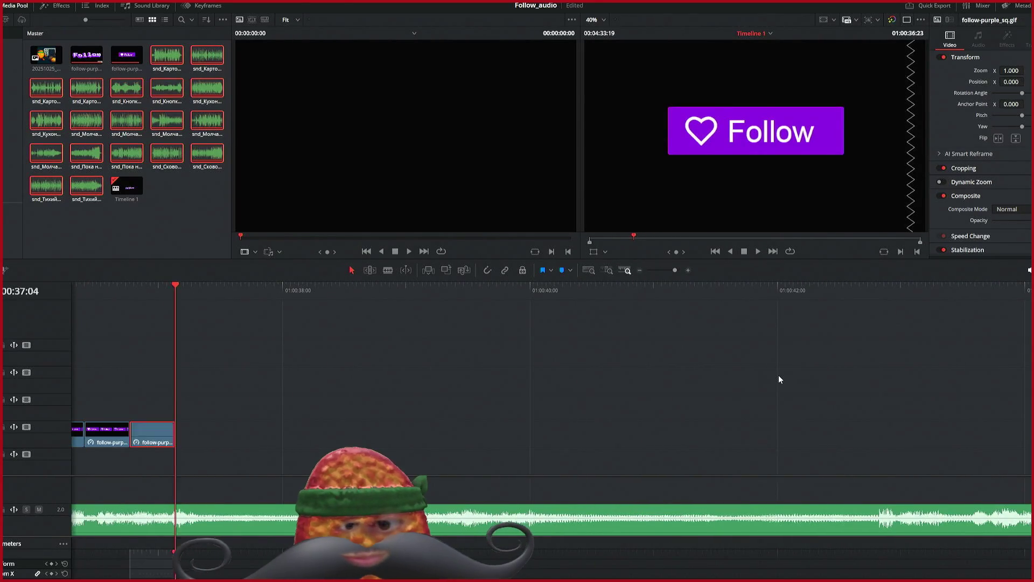
{"action": "key", "text": "ctrl+v"}
{"action": "key", "text": "ctrl+v"}
{"action": "key", "text": "ctrl+v"}
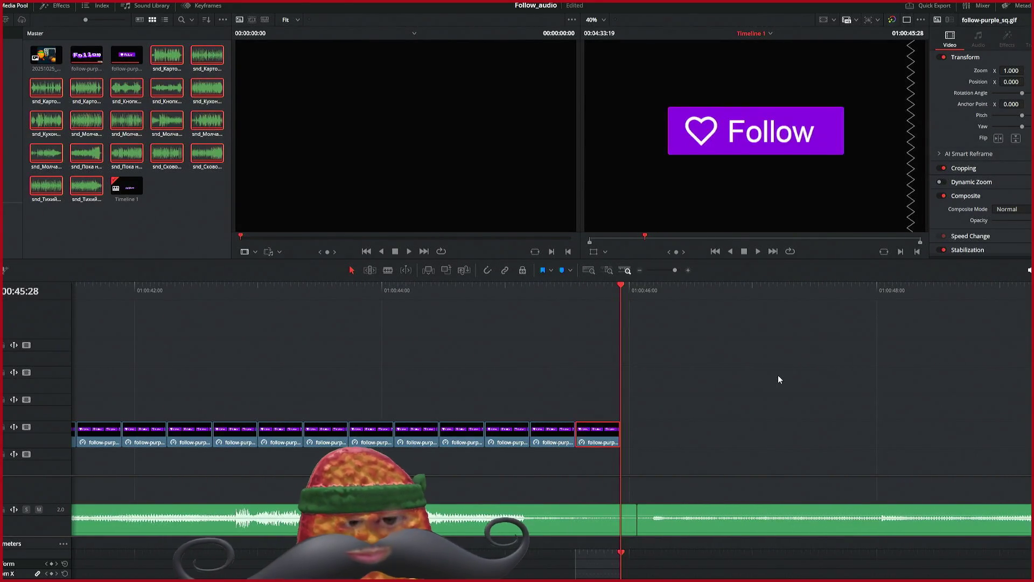
Step: Trim the audio edit point two frames earlier
{"action": "left_click_drag", "start_coordinate": [632, 528], "coordinate": [617, 526]}
{"action": "scroll", "coordinate": [595, 443], "scroll_direction": "down", "scroll_amount": 3}
{"action": "scroll", "coordinate": [594, 443], "scroll_direction": "down", "scroll_amount": 3}
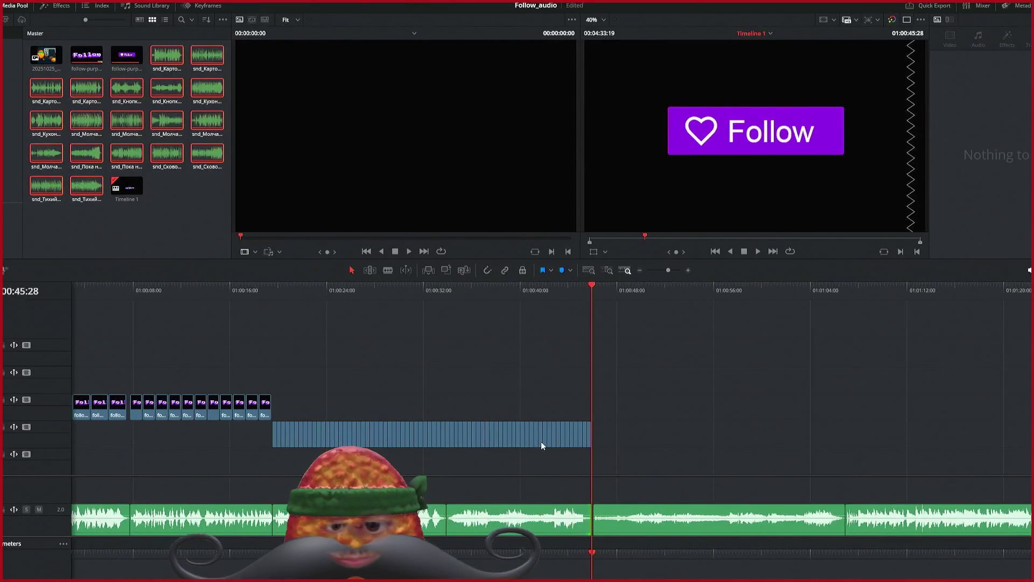
{"action": "scroll", "coordinate": [540, 441], "scroll_direction": "up", "scroll_amount": 2}
{"action": "scroll", "coordinate": [525, 444], "scroll_direction": "left", "scroll_amount": 3}
{"action": "scroll", "coordinate": [549, 427], "scroll_direction": "left", "scroll_amount": 2}
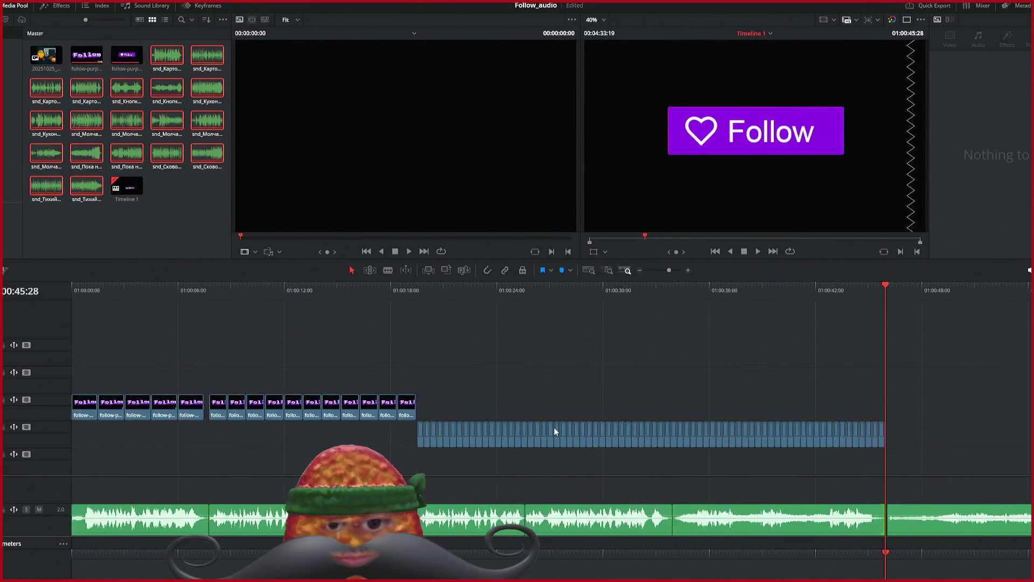
{"action": "scroll", "coordinate": [561, 426], "scroll_direction": "right", "scroll_amount": 2}
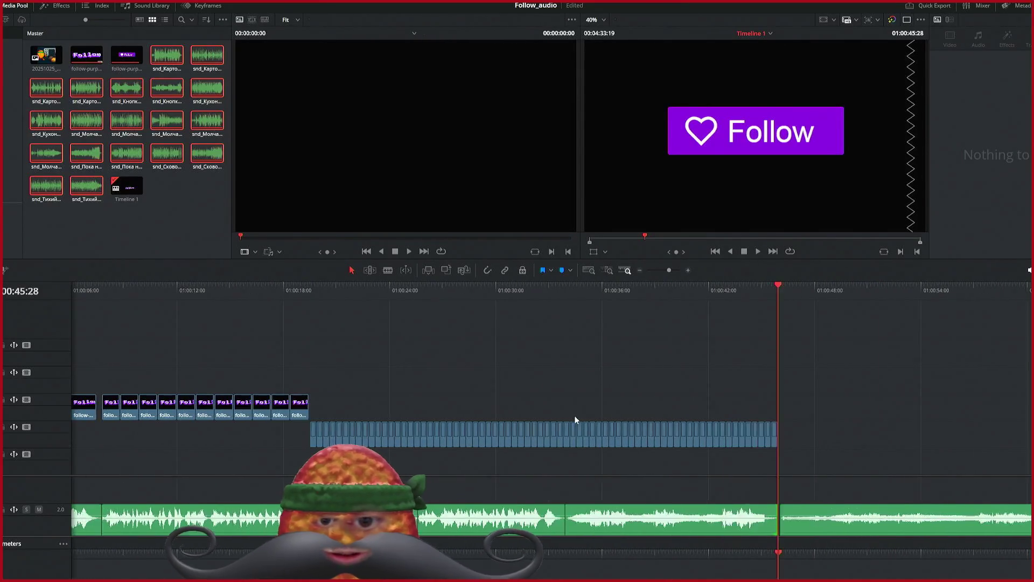
{"action": "scroll", "coordinate": [574, 415], "scroll_direction": "left", "scroll_amount": 2}
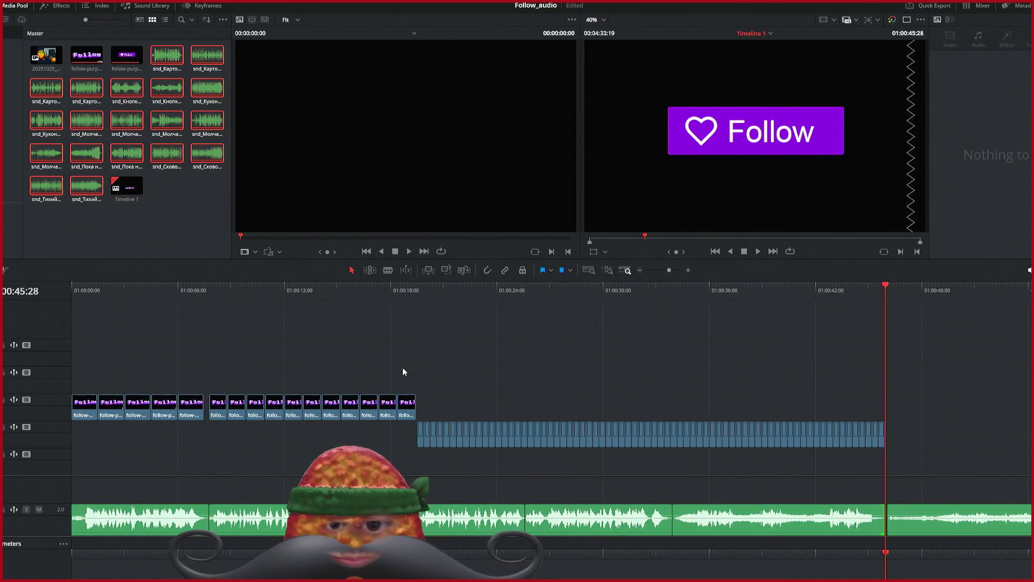
Step: Select the eleven small Follow clips and repeat them at 01:00:45
{"action": "left_click_drag", "start_coordinate": [331, 395], "coordinate": [221, 430]}
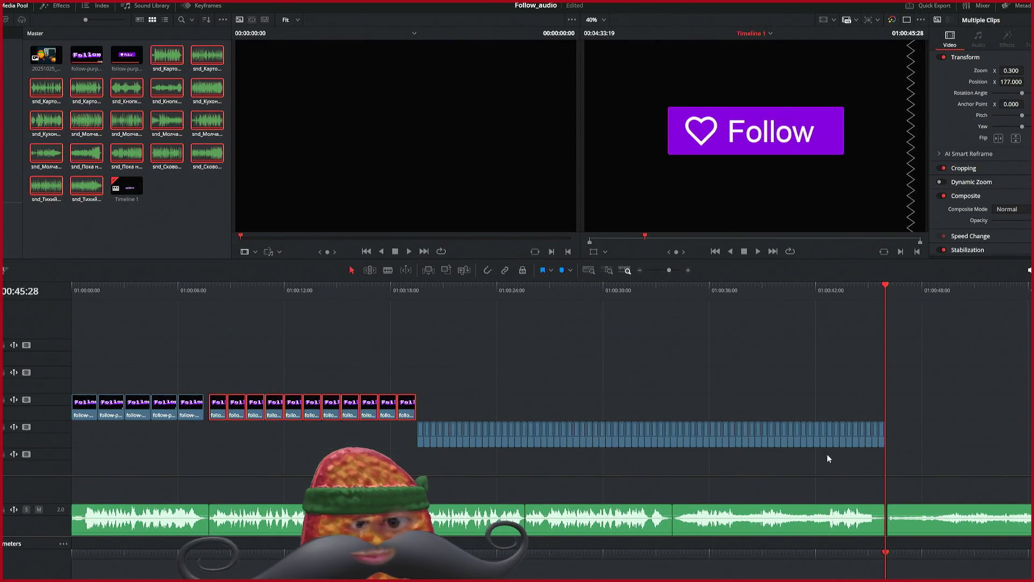
{"action": "scroll", "coordinate": [832, 459], "scroll_direction": "right", "scroll_amount": 4}
{"action": "key", "text": "ctrl+v"}
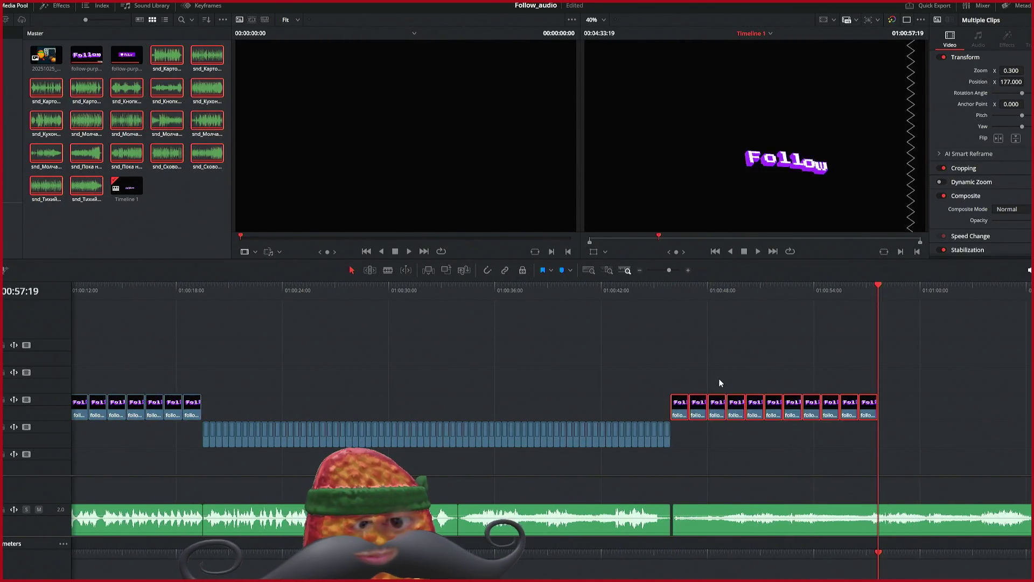
Step: Paste several more batches of Follow clips, then undo the last three batches
{"action": "key", "text": "ctrl+v"}
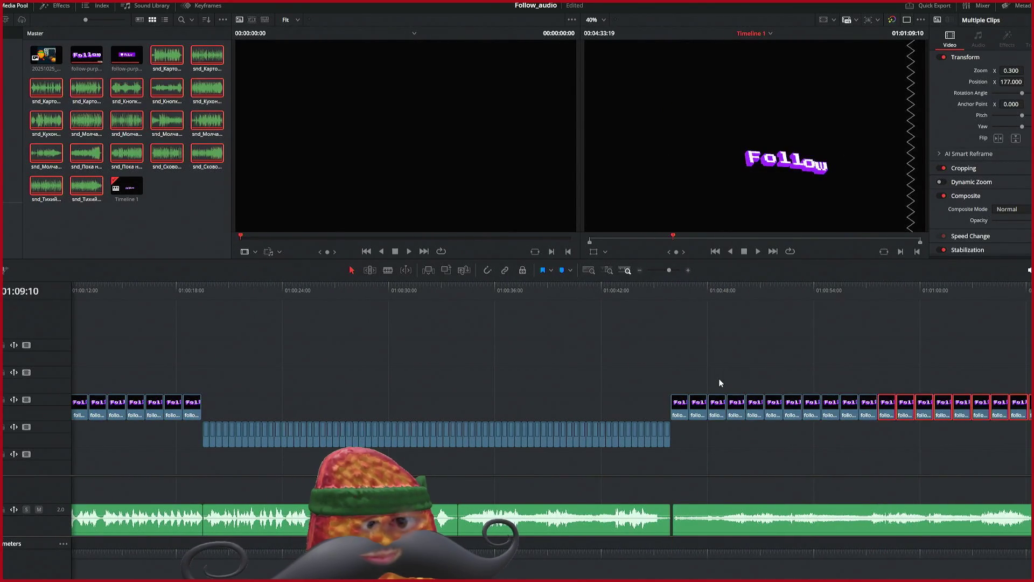
{"action": "key", "text": "ctrl+v"}
{"action": "key", "text": "ctrl+v"}
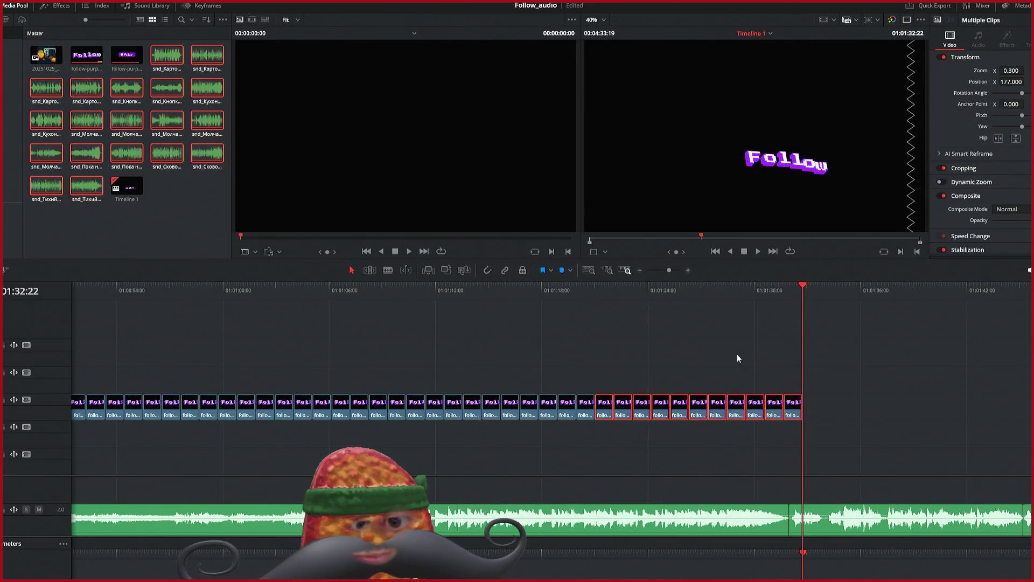
{"action": "key", "text": "ctrl+v"}
{"action": "key", "text": "ctrl+v"}
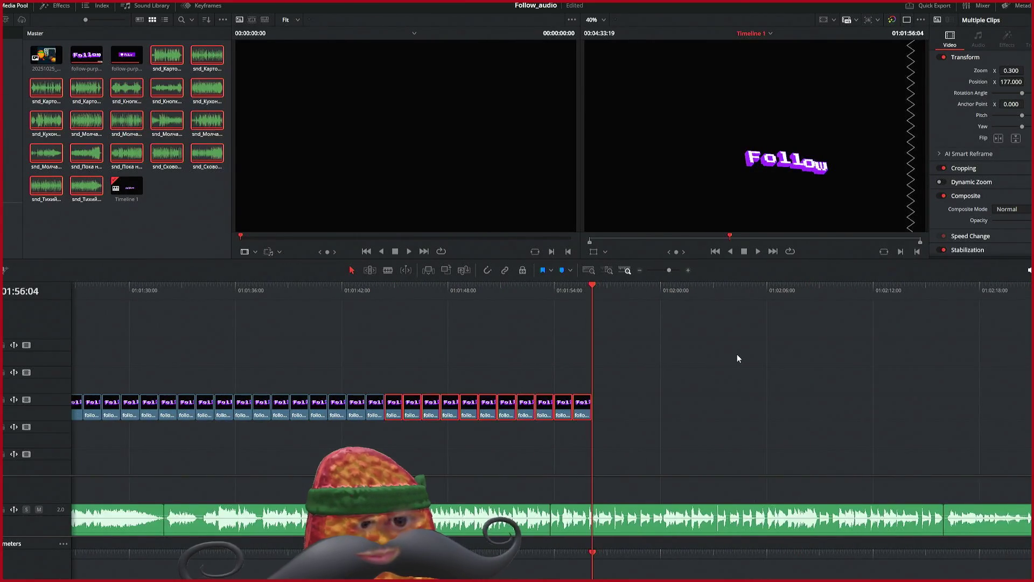
{"action": "key", "text": "ctrl+v"}
{"action": "key", "text": "ctrl+v"}
{"action": "key", "text": "ctrl+v"}
{"action": "key", "text": "ctrl+v"}
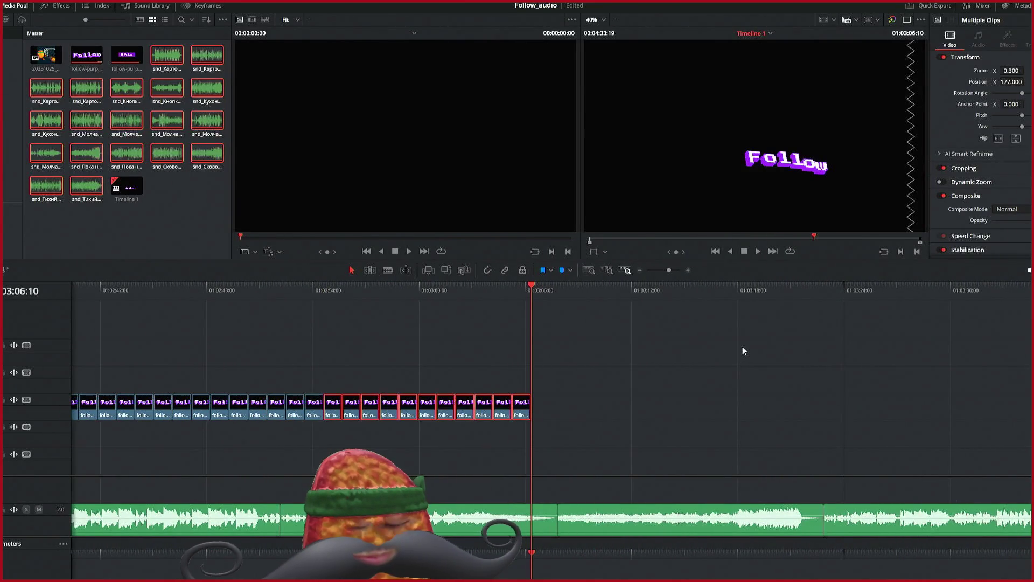
{"action": "key", "text": "ctrl+v"}
{"action": "key", "text": "ctrl+v"}
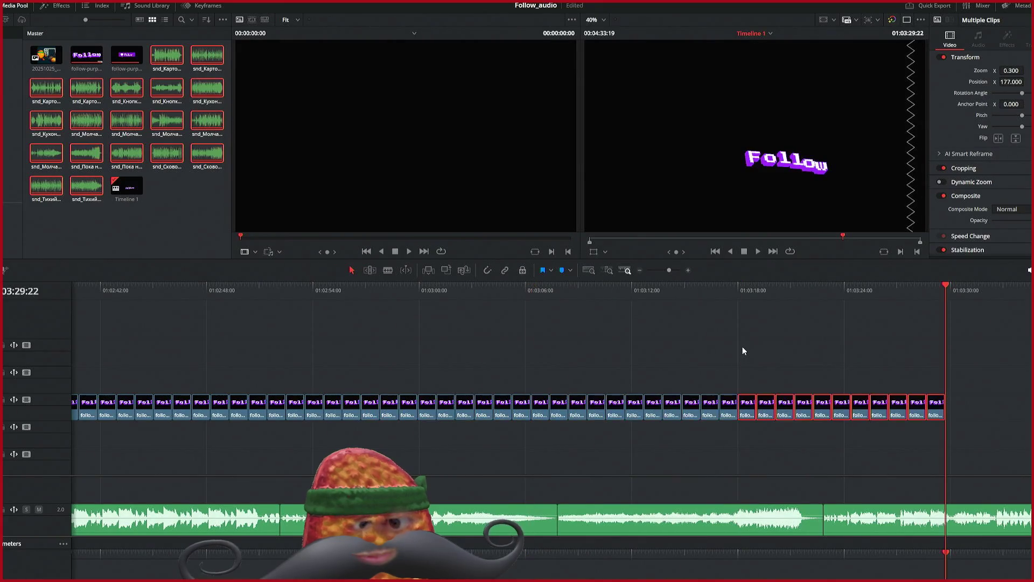
{"action": "key", "text": "ctrl+z"}
{"action": "key", "text": "ctrl+z"}
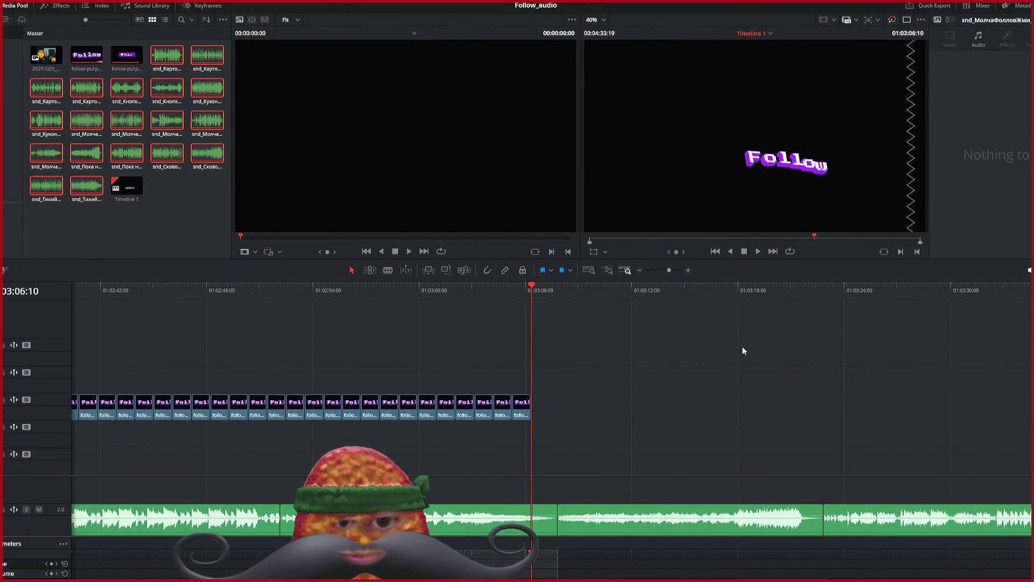
{"action": "key", "text": "ctrl+z"}
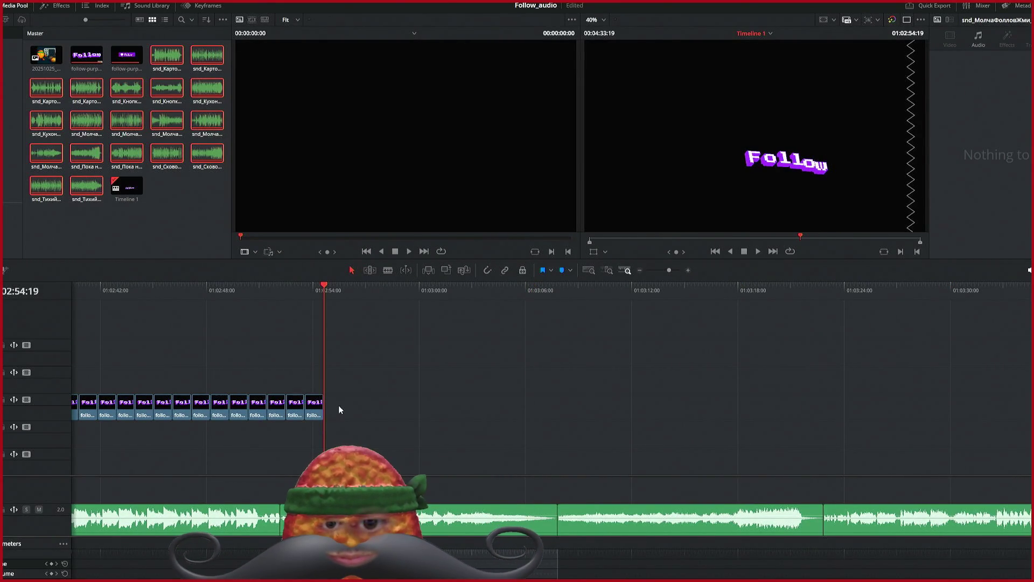
Step: Select the last two Follow clips at the end of the track
{"action": "left_click_drag", "start_coordinate": [357, 443], "coordinate": [288, 375]}
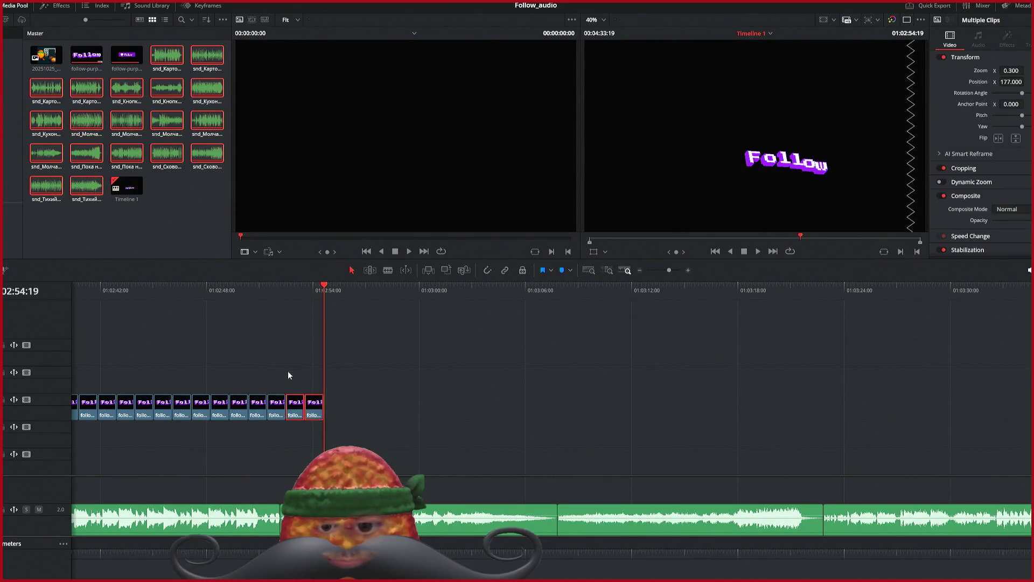
{"action": "left_click", "coordinate": [287, 370]}
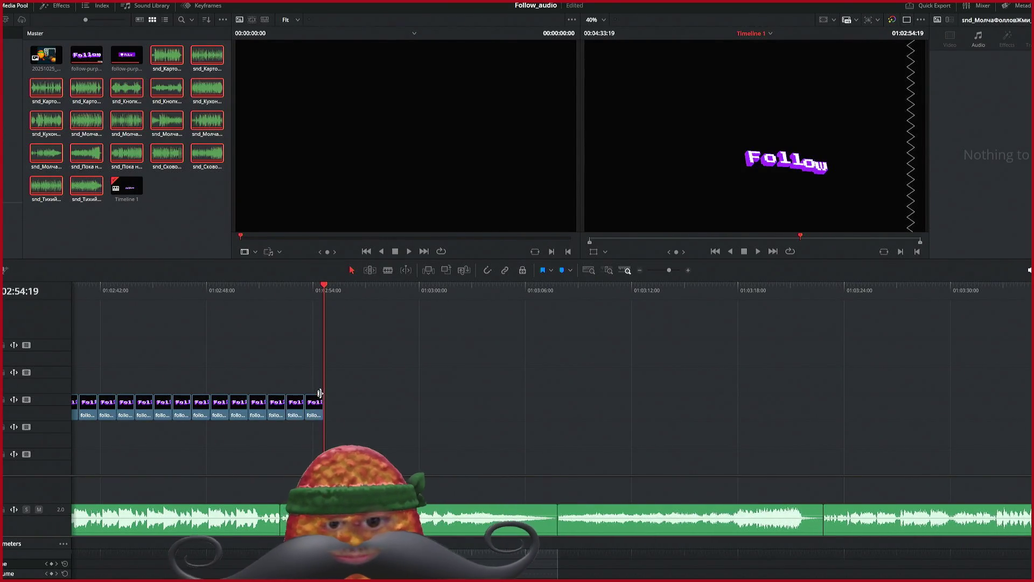
{"action": "mouse_move", "coordinate": [317, 423]}
{"action": "left_mouse_down"}
{"action": "mouse_move", "coordinate": [290, 414]}
{"action": "mouse_move", "coordinate": [301, 422]}
{"action": "mouse_move", "coordinate": [223, 466]}
{"action": "mouse_move", "coordinate": [186, 464]}
{"action": "left_mouse_up"}
Step: Select the short Follow clip block on V2 and set the playhead to about 01:02:52
{"action": "scroll", "coordinate": [234, 464], "scroll_direction": "down", "scroll_amount": 3}
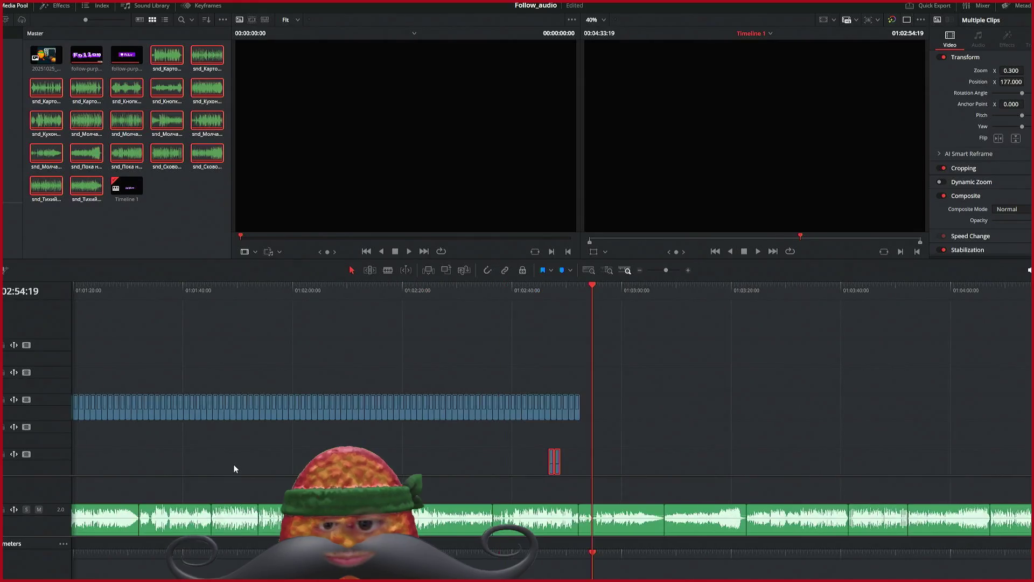
{"action": "scroll", "coordinate": [234, 464], "scroll_direction": "down", "scroll_amount": 3}
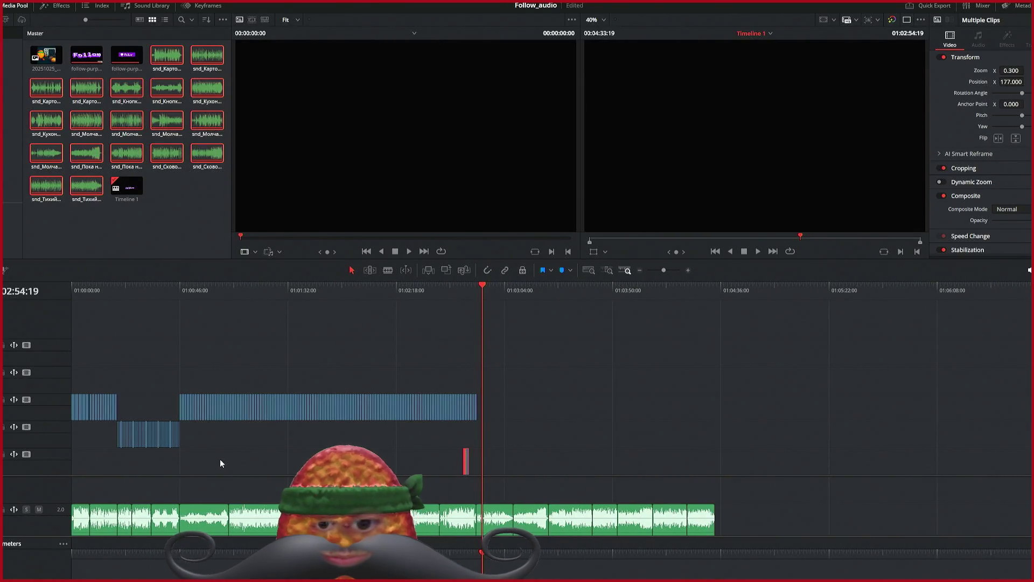
{"action": "left_click", "coordinate": [156, 443]}
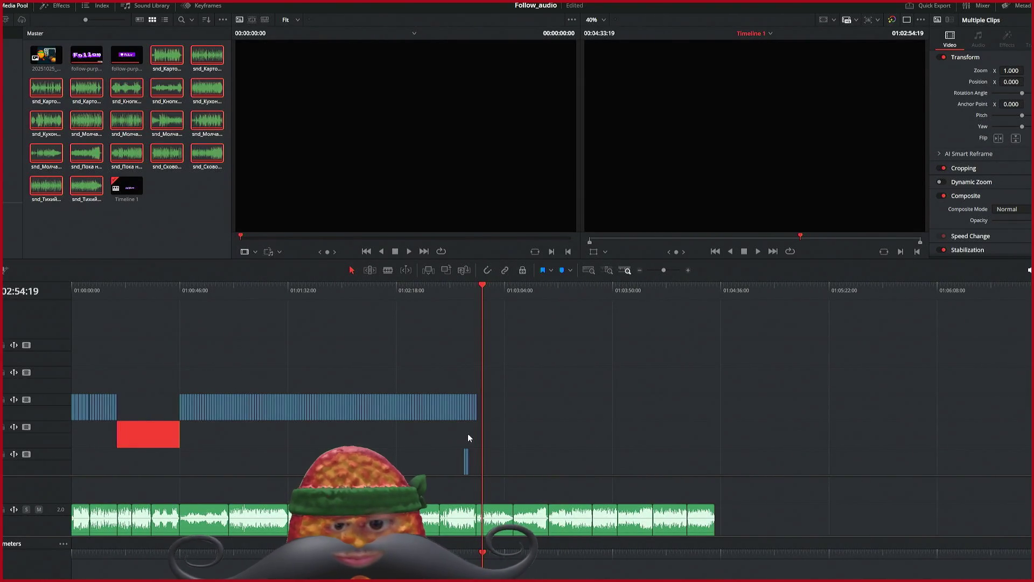
{"action": "scroll", "coordinate": [468, 434], "scroll_direction": "up", "scroll_amount": 5}
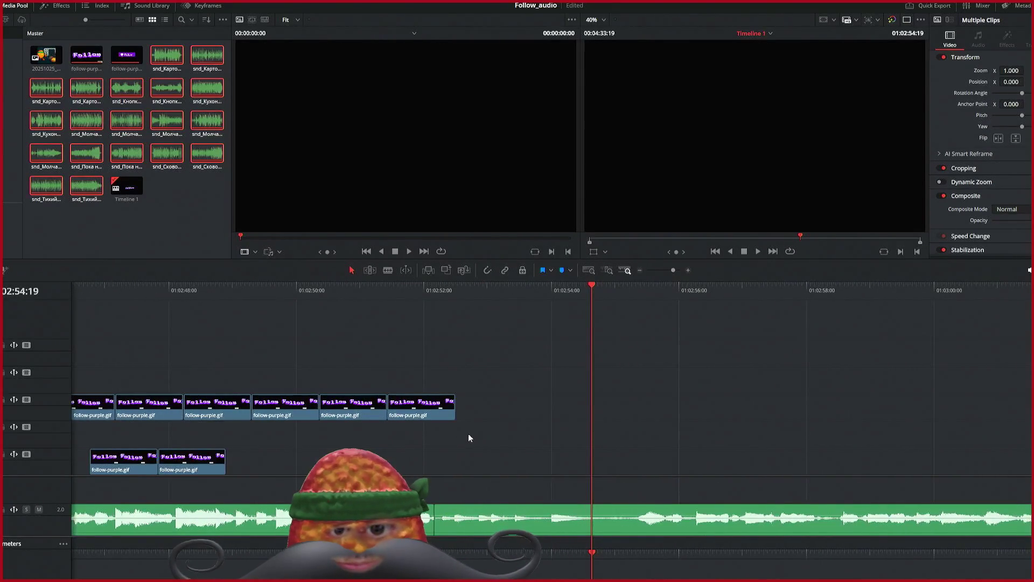
{"action": "left_click", "coordinate": [436, 290]}
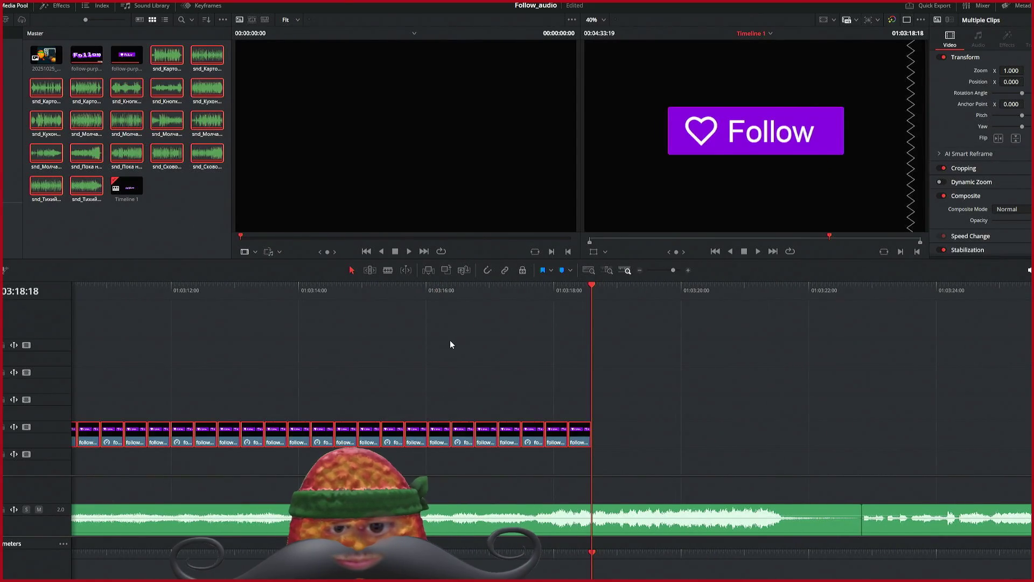
Step: Paste several batches of the square Follow button clip along the track
{"action": "scroll", "coordinate": [455, 334], "scroll_direction": "down", "scroll_amount": 5}
{"action": "key", "text": "ctrl+z"}
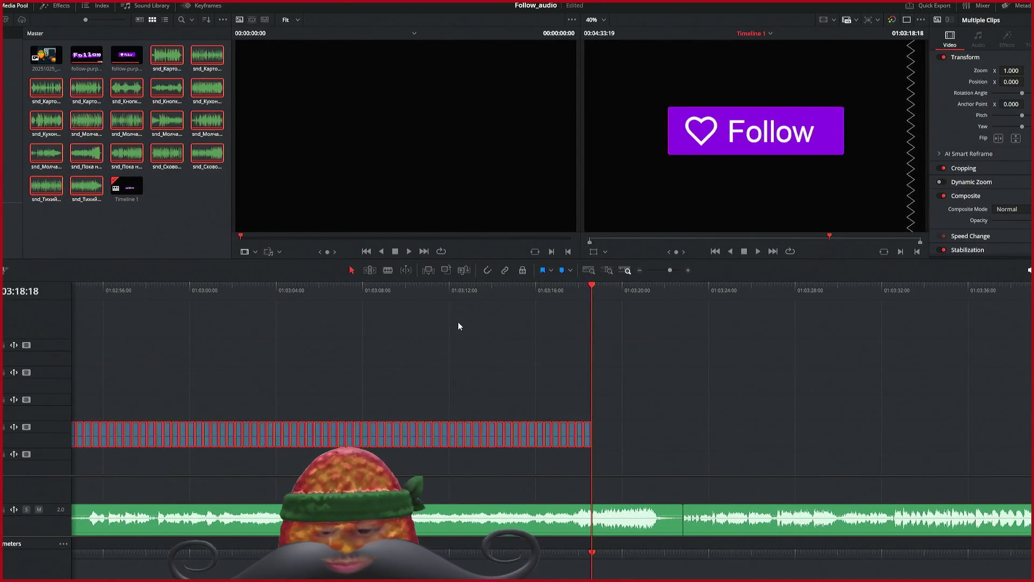
{"action": "scroll", "coordinate": [447, 355], "scroll_direction": "up", "scroll_amount": 2}
{"action": "key", "text": "ctrl+v"}
{"action": "key", "text": "ctrl+v"}
{"action": "key", "text": "ctrl+v"}
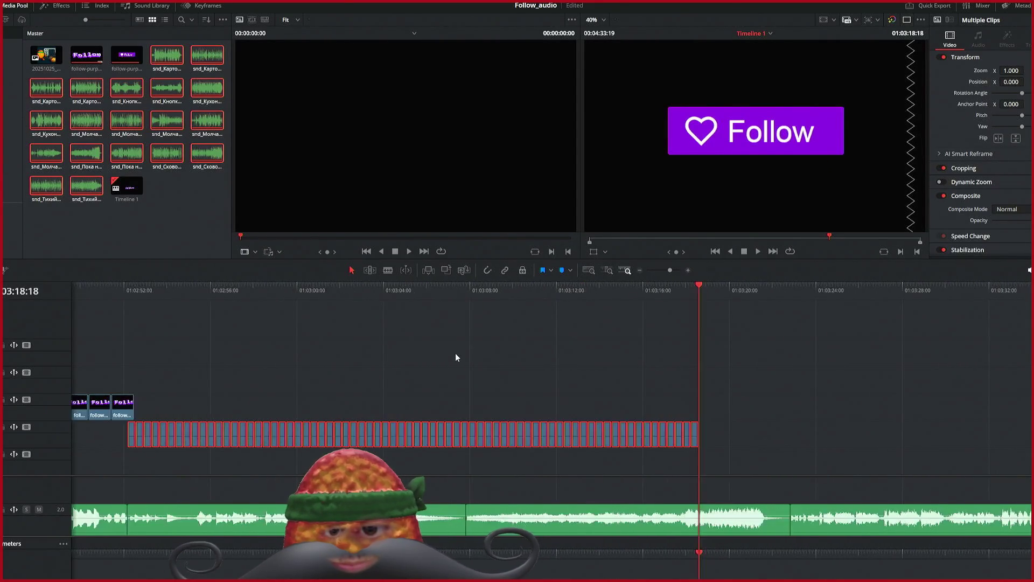
{"action": "key", "text": "ctrl+v"}
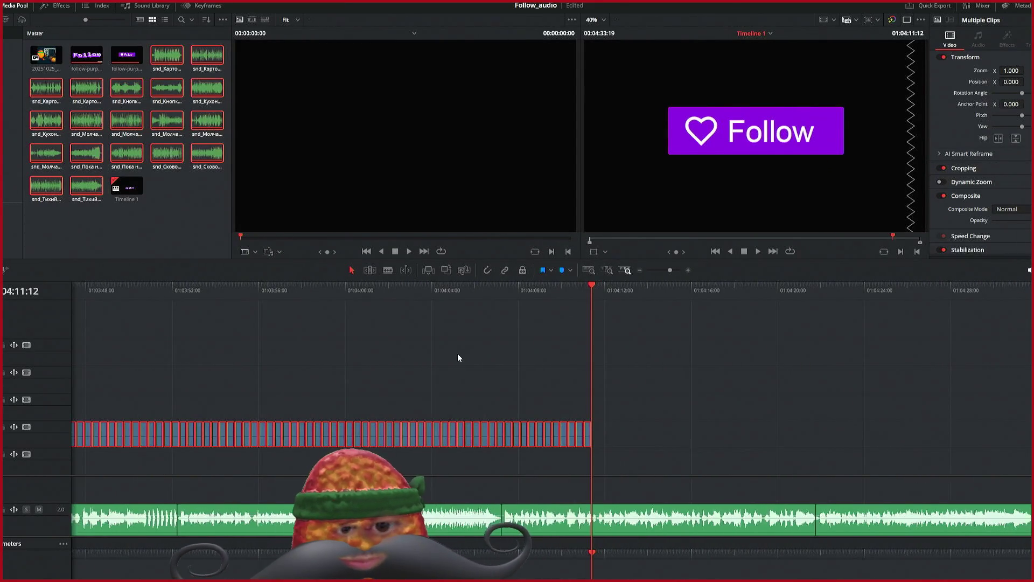
{"action": "scroll", "coordinate": [478, 318], "scroll_direction": "left", "scroll_amount": 10}
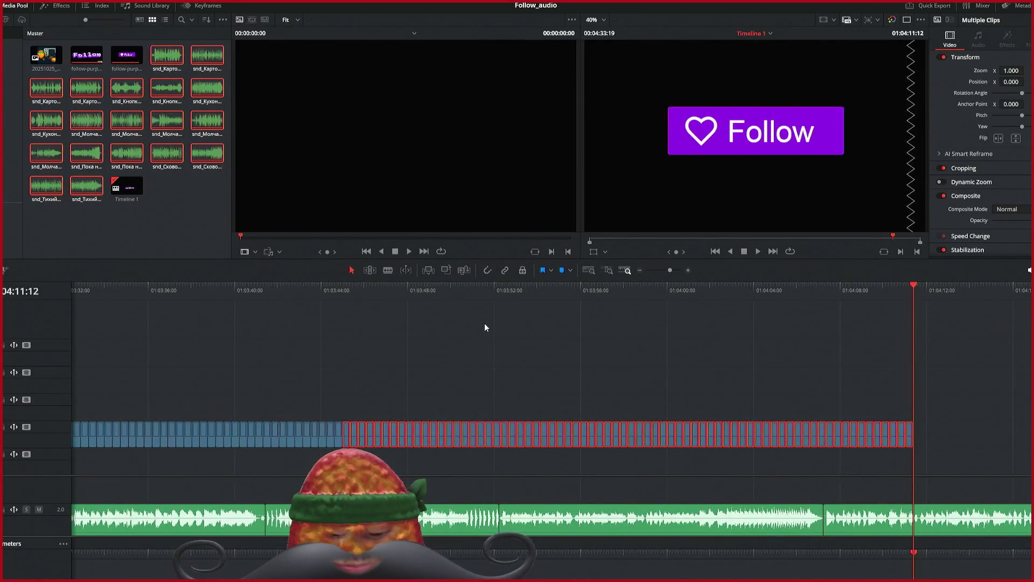
{"action": "key", "text": "ctrl+v"}
Step: Delete the Follow button clips past the audio end at 01:04:33:23, then select the V2 run
{"action": "left_click_drag", "start_coordinate": [639, 387], "coordinate": [509, 483]}
{"action": "key", "text": "Delete"}
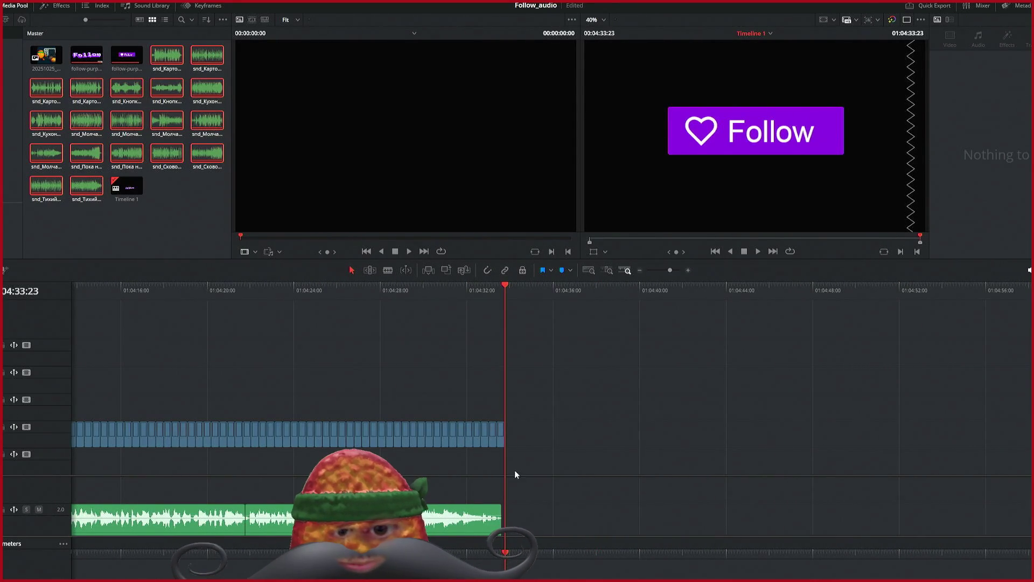
{"action": "scroll", "coordinate": [517, 470], "scroll_direction": "left", "scroll_amount": 12}
{"action": "scroll", "coordinate": [554, 483], "scroll_direction": "left", "scroll_amount": 10}
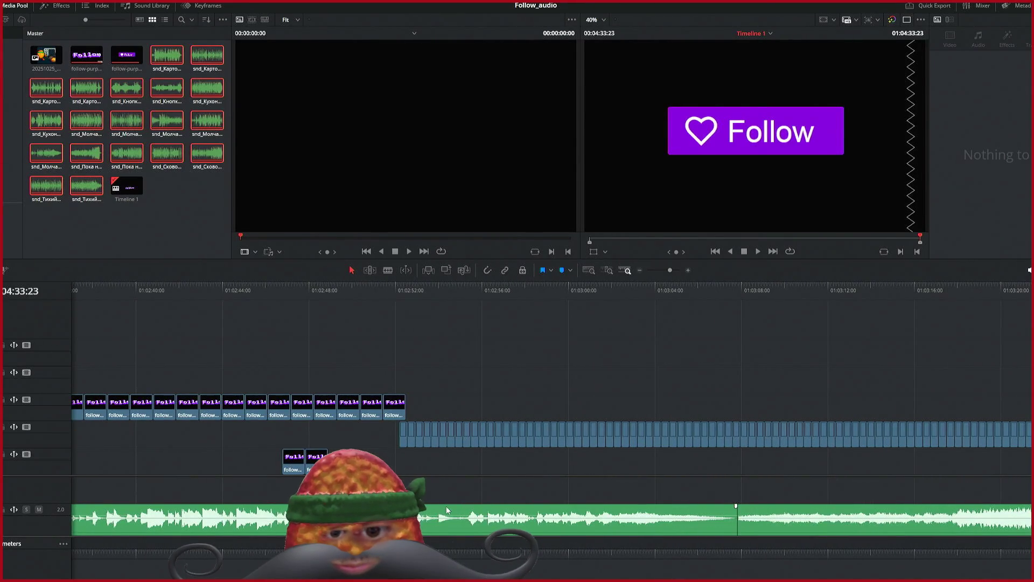
{"action": "scroll", "coordinate": [444, 509], "scroll_direction": "left", "scroll_amount": 5}
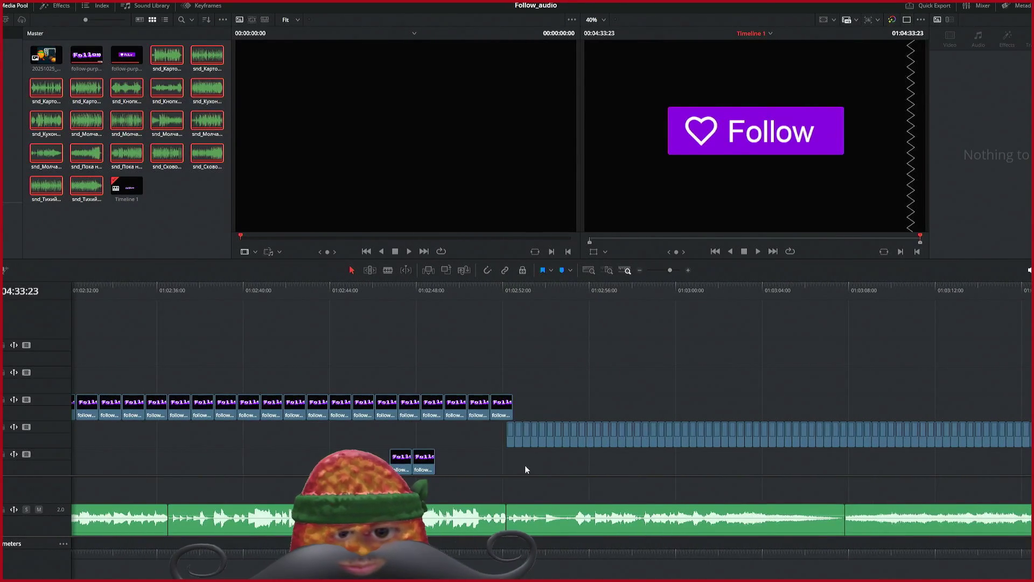
{"action": "left_click_drag", "start_coordinate": [486, 428], "coordinate": [743, 467]}
Step: Move the selected Follow button clips up onto the GIF track
{"action": "mouse_move", "coordinate": [528, 439]}
{"action": "left_mouse_down"}
{"action": "mouse_move", "coordinate": [526, 424]}
{"action": "mouse_move", "coordinate": [531, 439]}
{"action": "left_mouse_up"}
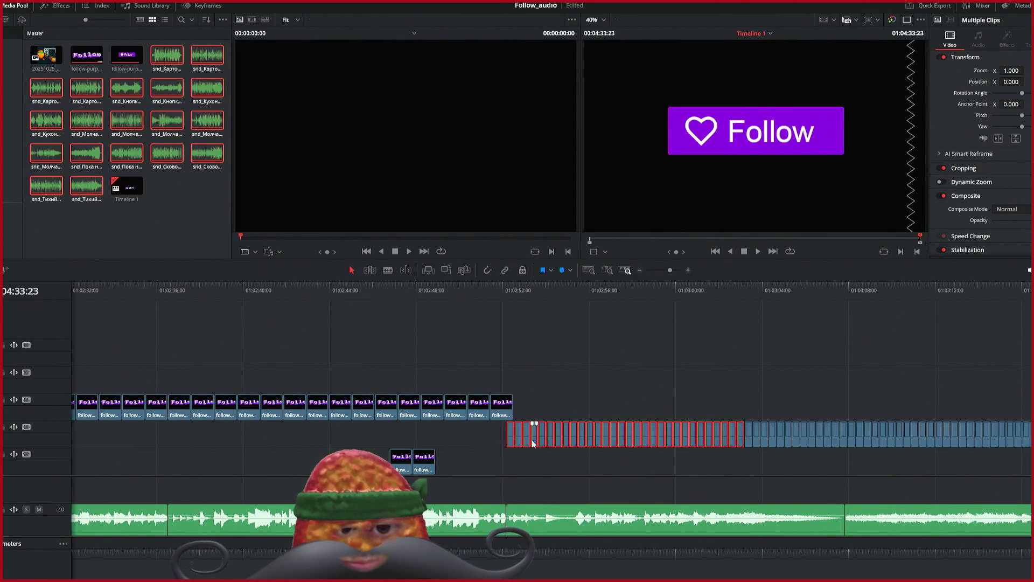
{"action": "left_click_drag", "start_coordinate": [532, 440], "coordinate": [527, 412]}
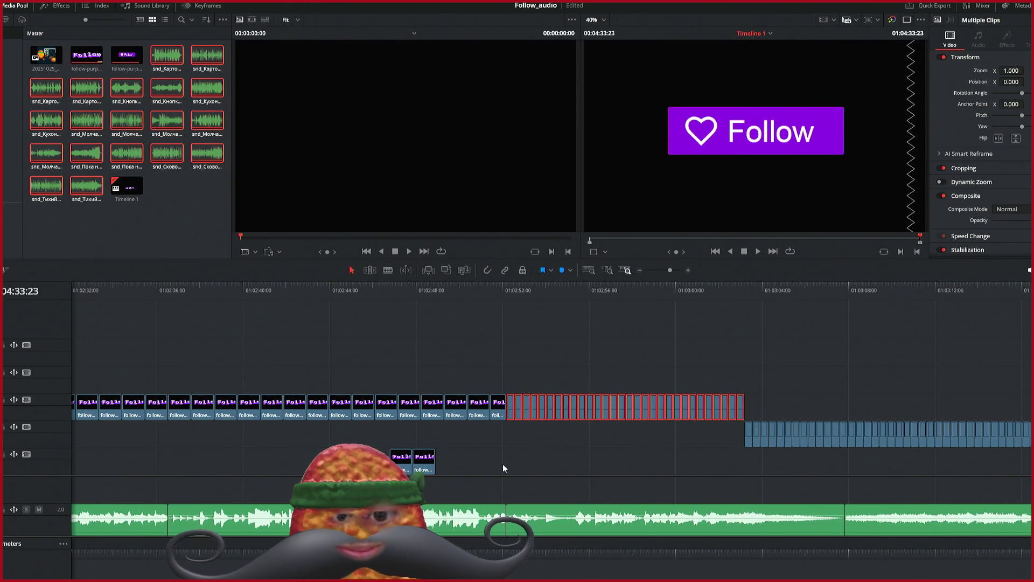
{"action": "key", "text": "ctrl+equal"}
{"action": "scroll", "coordinate": [538, 469], "scroll_direction": "left", "scroll_amount": 10}
{"action": "scroll", "coordinate": [555, 452], "scroll_direction": "left", "scroll_amount": 8}
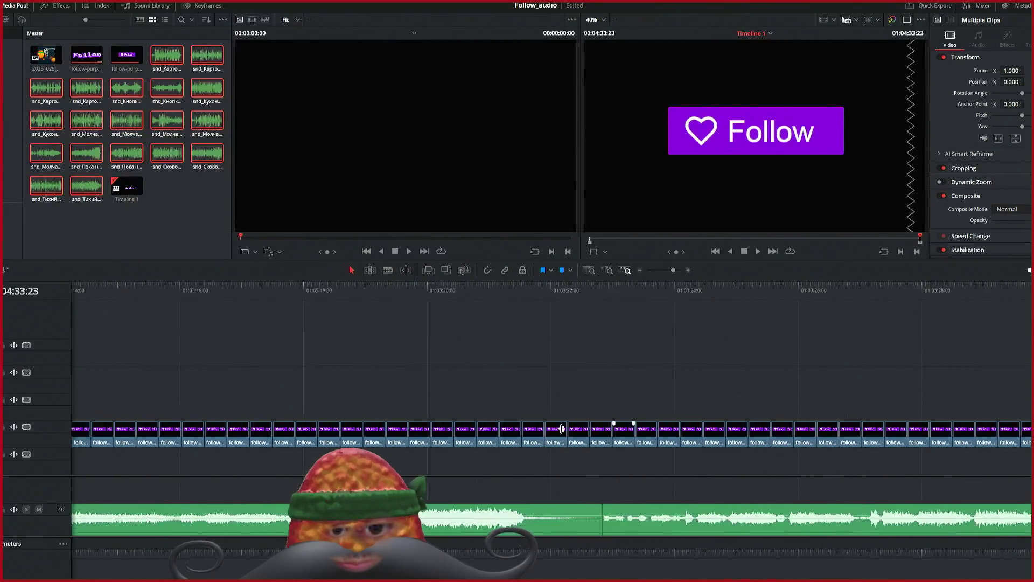
{"action": "scroll", "coordinate": [561, 428], "scroll_direction": "left", "scroll_amount": 5}
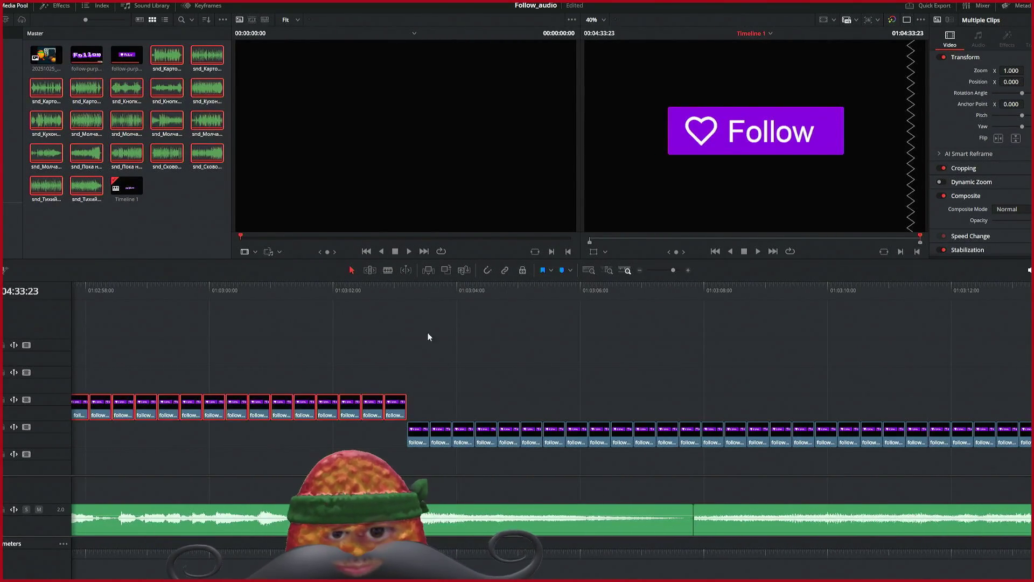
Step: Scrub the playhead around 01:03:03 to find the exact cut frame
{"action": "left_click", "coordinate": [407, 288]}
{"action": "mouse_move", "coordinate": [407, 289]}
{"action": "left_mouse_down"}
{"action": "mouse_move", "coordinate": [472, 290]}
{"action": "mouse_move", "coordinate": [415, 289]}
{"action": "left_mouse_up"}
{"action": "scroll", "coordinate": [396, 322], "scroll_direction": "up", "scroll_amount": 1}
{"action": "scroll", "coordinate": [396, 323], "scroll_direction": "down", "scroll_amount": 5}
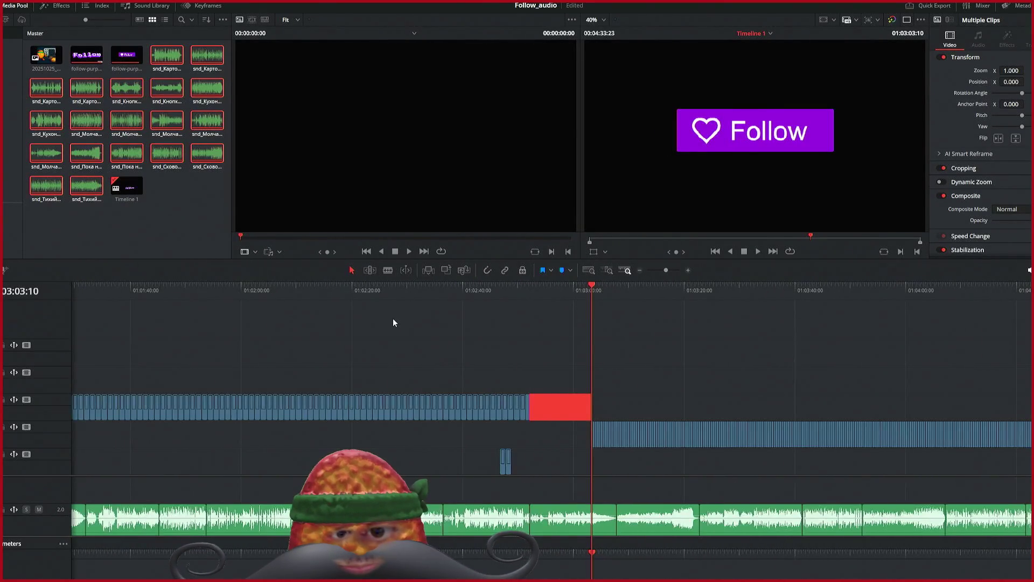
{"action": "scroll", "coordinate": [393, 323], "scroll_direction": "up", "scroll_amount": 4}
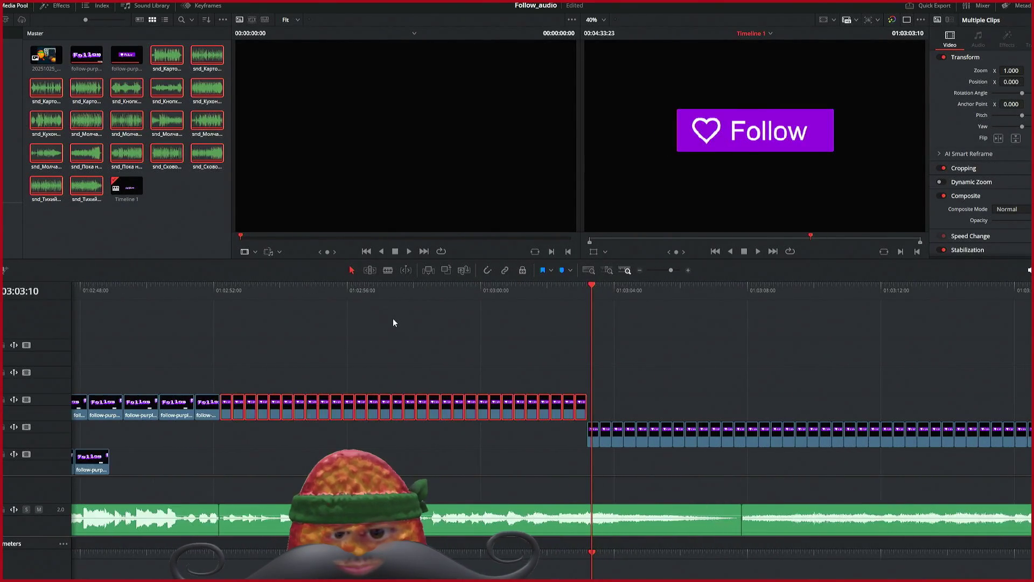
{"action": "scroll", "coordinate": [393, 323], "scroll_direction": "left", "scroll_amount": 3}
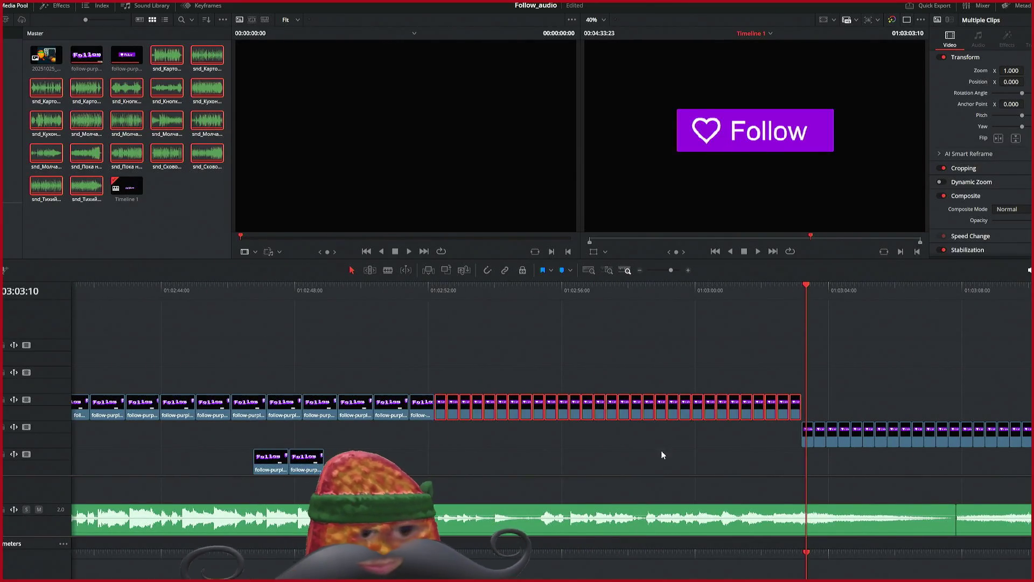
{"action": "scroll", "coordinate": [691, 461], "scroll_direction": "left", "scroll_amount": 2}
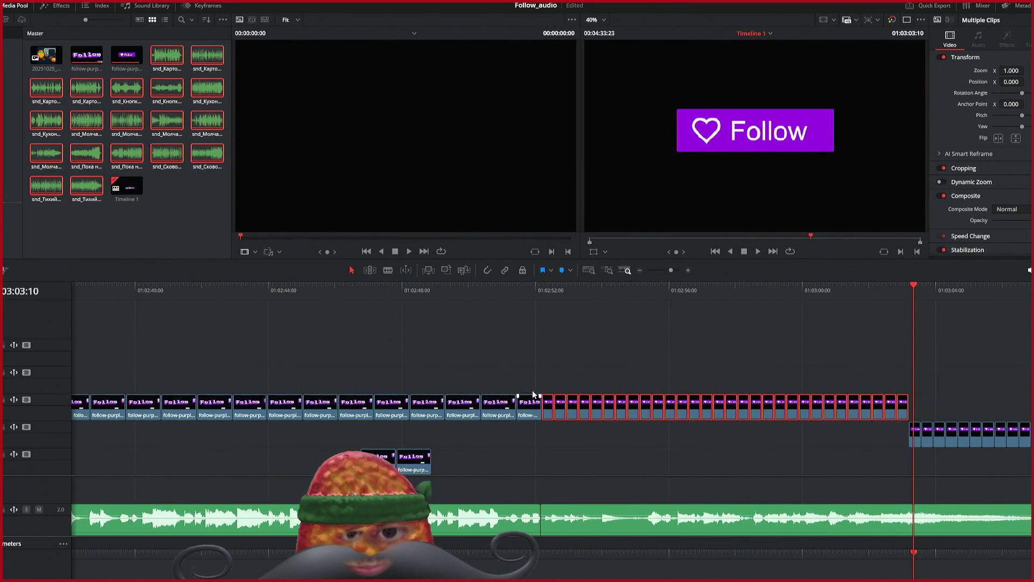
Step: Set the playhead at 01:02:52:05 and slide the follow-purple_sq.gif clip left to it
{"action": "left_click", "coordinate": [540, 287]}
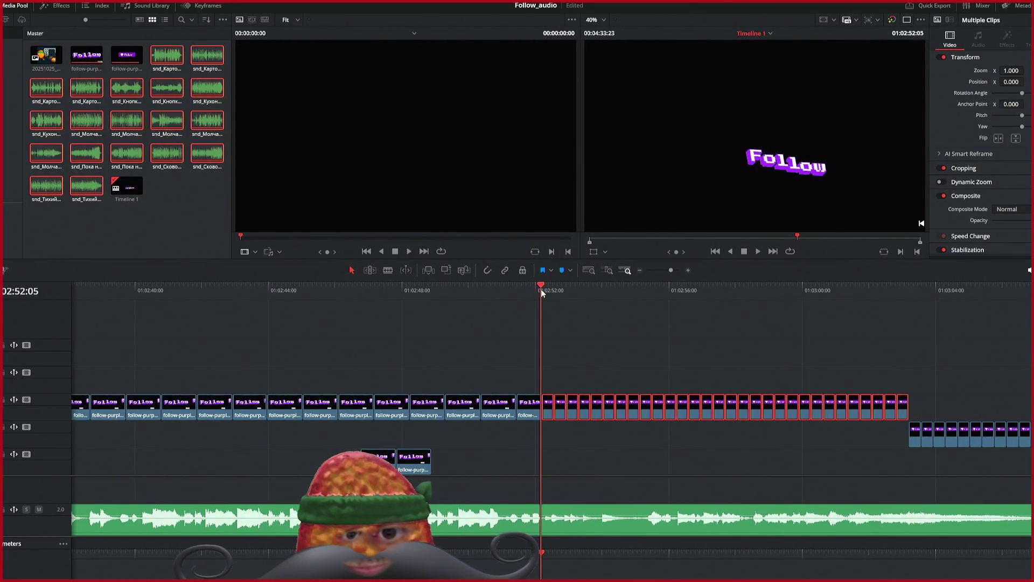
{"action": "key", "text": "Right"}
{"action": "key", "text": "Left"}
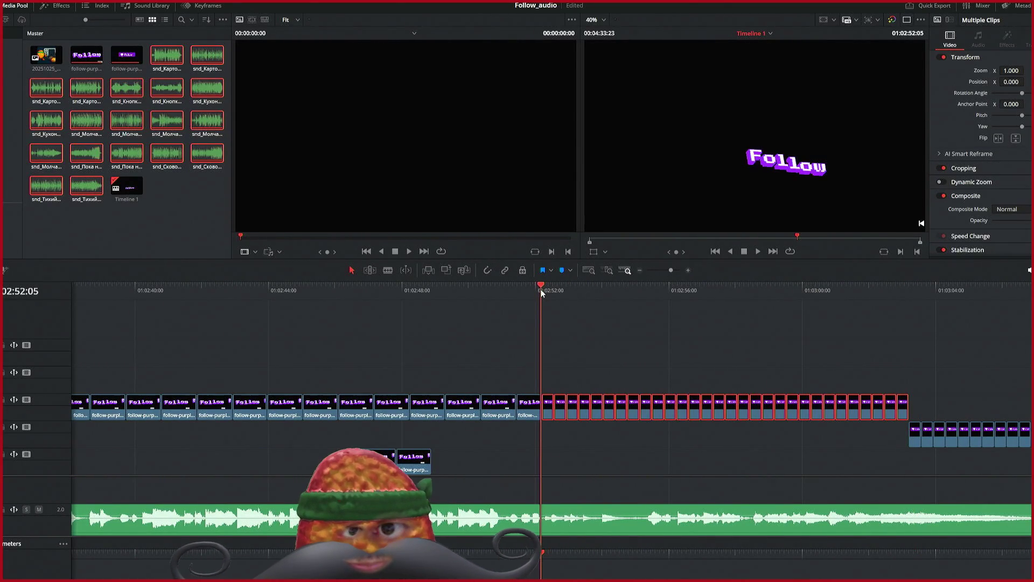
{"action": "scroll", "coordinate": [542, 347], "scroll_direction": "up", "scroll_amount": 5}
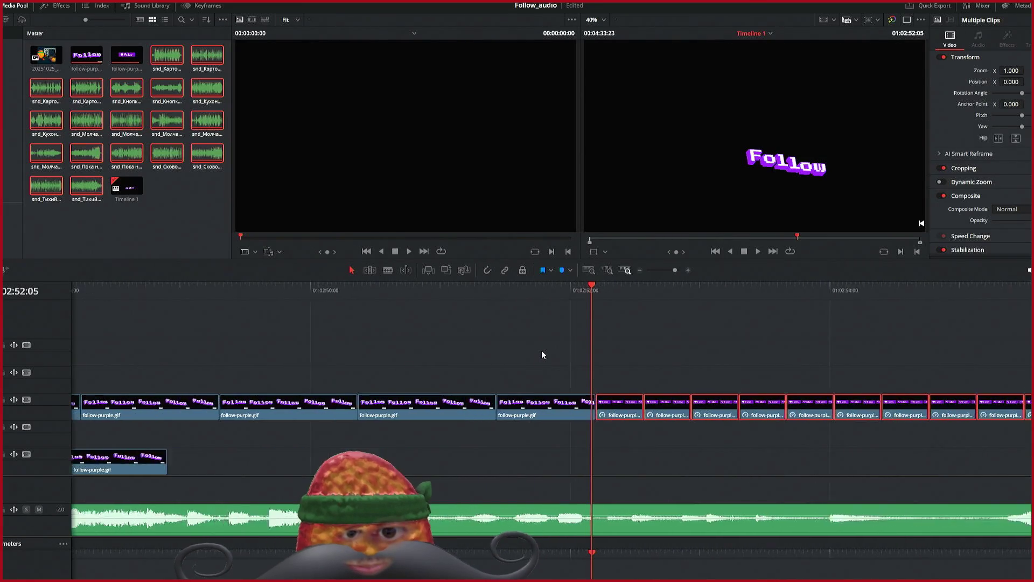
{"action": "scroll", "coordinate": [542, 355], "scroll_direction": "up", "scroll_amount": 1}
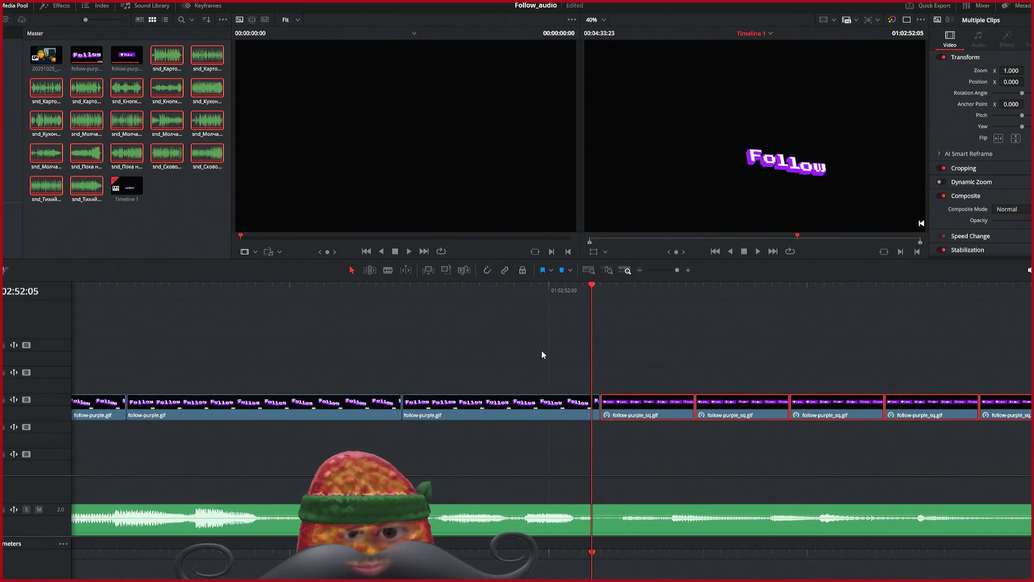
{"action": "scroll", "coordinate": [541, 350], "scroll_direction": "down", "scroll_amount": 4}
{"action": "scroll", "coordinate": [543, 351], "scroll_direction": "up", "scroll_amount": 5}
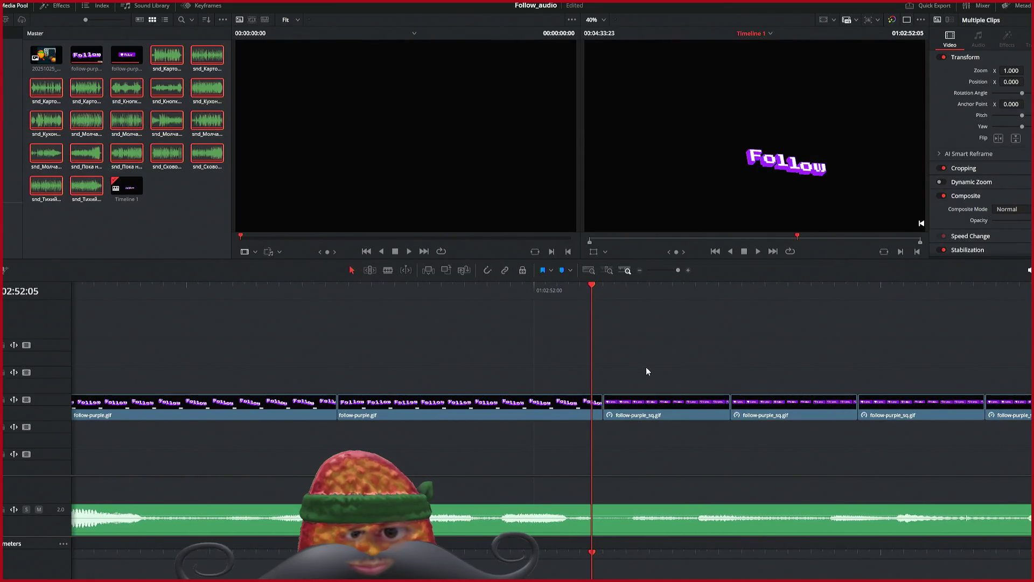
{"action": "left_click_drag", "start_coordinate": [662, 415], "coordinate": [650, 414]}
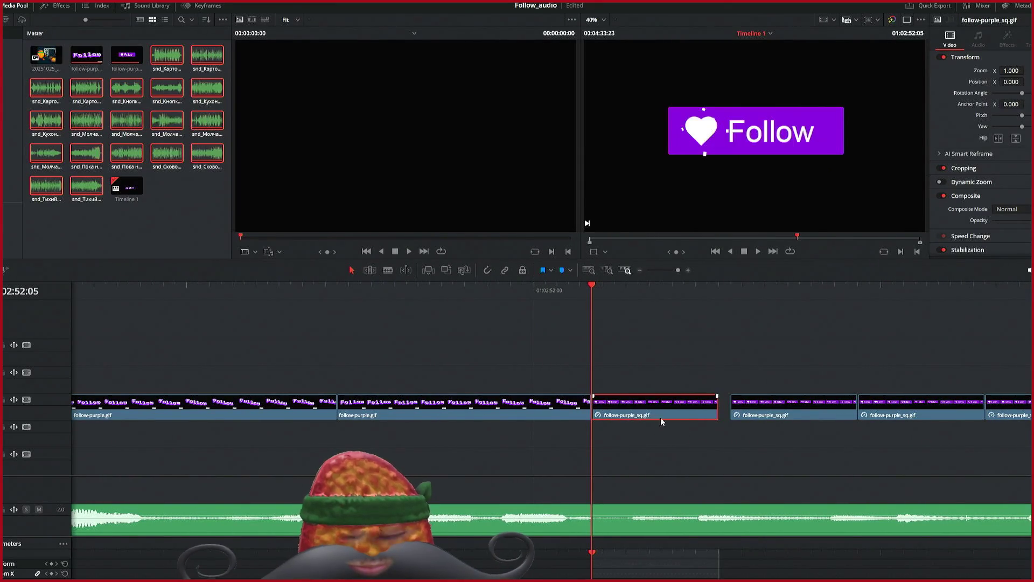
Step: Drag the follow-purple_sq.gif clips after the first gaps left so they butt together
{"action": "scroll", "coordinate": [729, 428], "scroll_direction": "down", "scroll_amount": 3}
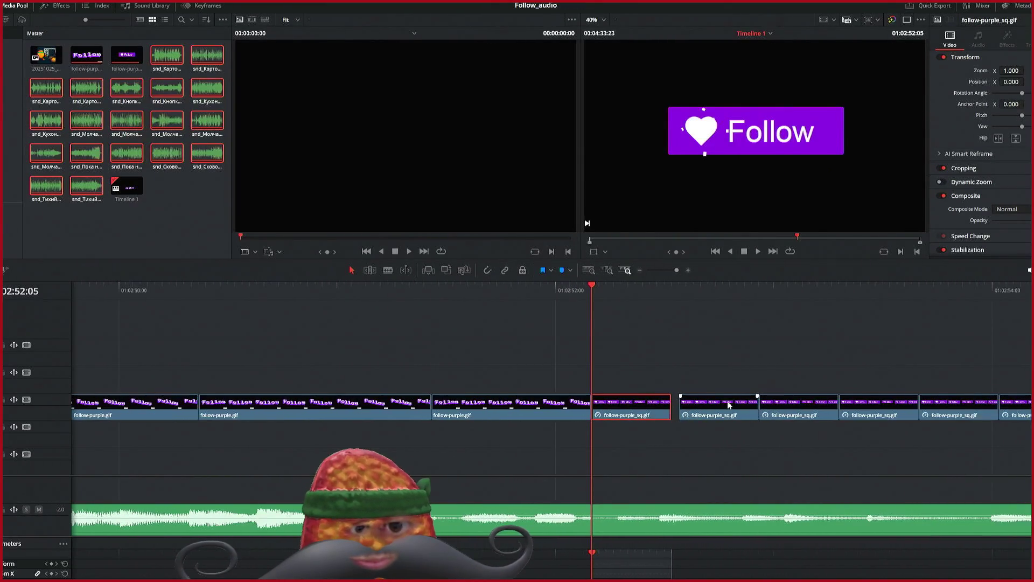
{"action": "scroll", "coordinate": [823, 449], "scroll_direction": "right", "scroll_amount": 6}
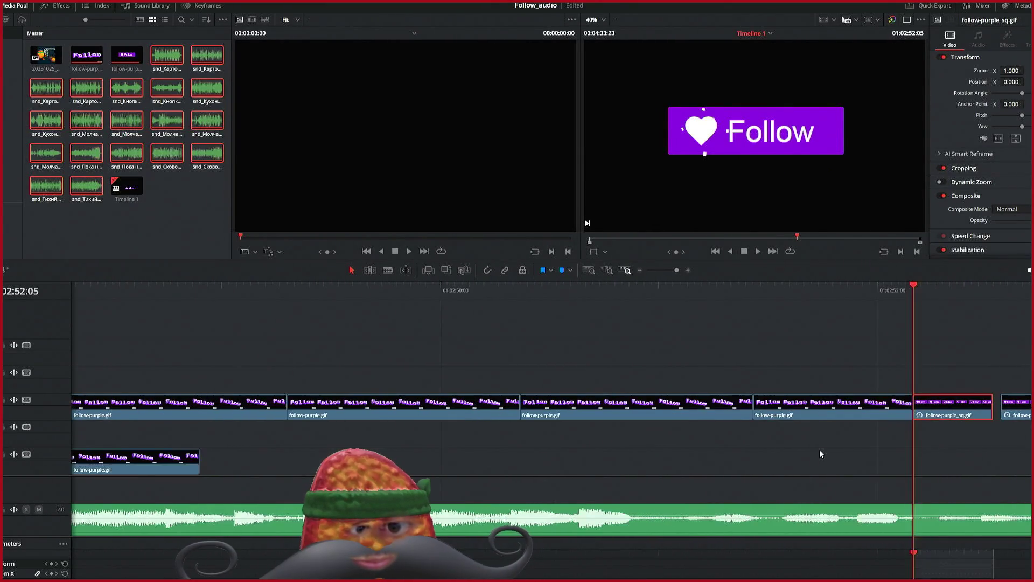
{"action": "scroll", "coordinate": [814, 422], "scroll_direction": "left", "scroll_amount": 3}
{"action": "left_click_drag", "start_coordinate": [843, 460], "coordinate": [377, 376]}
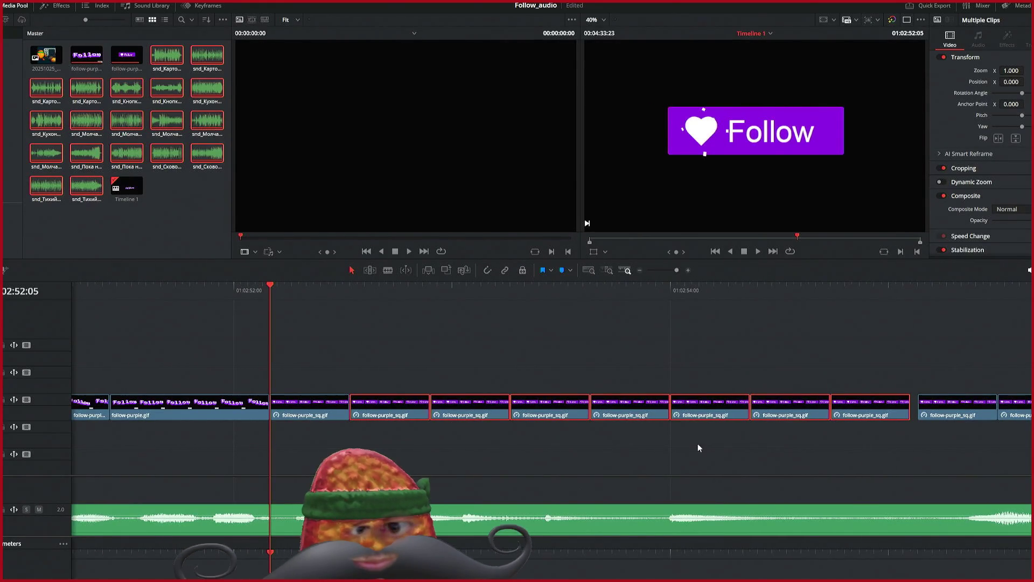
{"action": "scroll", "coordinate": [808, 438], "scroll_direction": "left", "scroll_amount": 4}
{"action": "scroll", "coordinate": [795, 416], "scroll_direction": "right", "scroll_amount": 10}
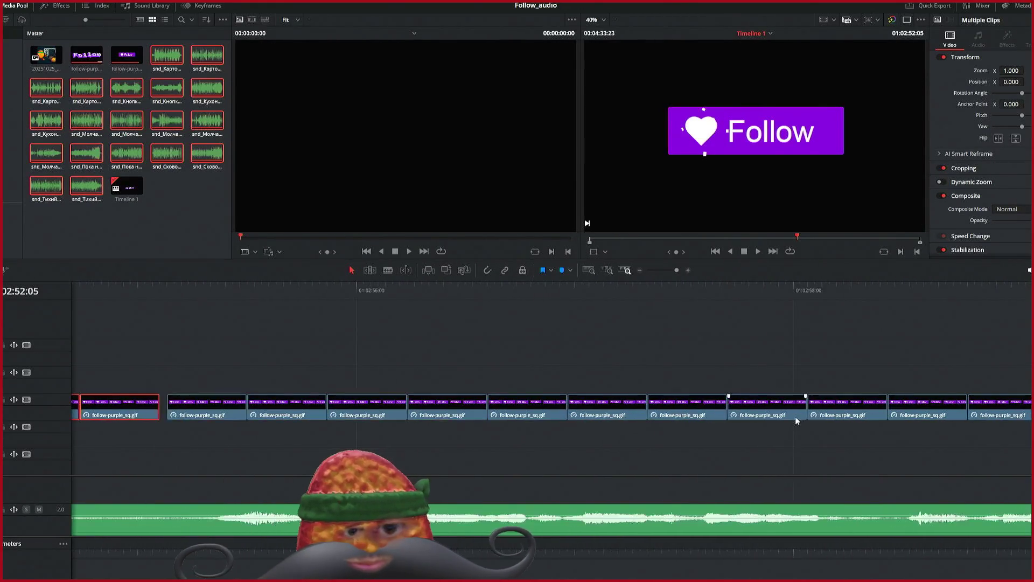
{"action": "mouse_move", "coordinate": [852, 458]}
{"action": "left_mouse_down"}
{"action": "mouse_move", "coordinate": [574, 424]}
{"action": "mouse_move", "coordinate": [356, 419]}
{"action": "left_mouse_up"}
{"action": "scroll", "coordinate": [835, 423], "scroll_direction": "right", "scroll_amount": 6}
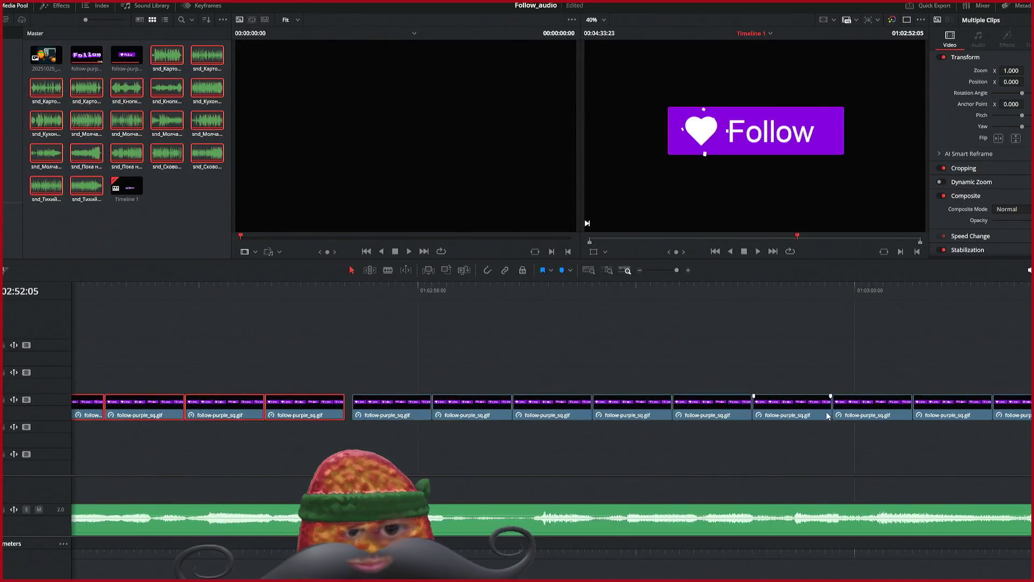
Step: Select every clip from the next gap onward and shift them left to close it
{"action": "mouse_move", "coordinate": [888, 459]}
{"action": "left_mouse_down"}
{"action": "mouse_move", "coordinate": [434, 365]}
{"action": "mouse_move", "coordinate": [387, 425]}
{"action": "left_mouse_up"}
{"action": "left_click", "coordinate": [388, 424]}
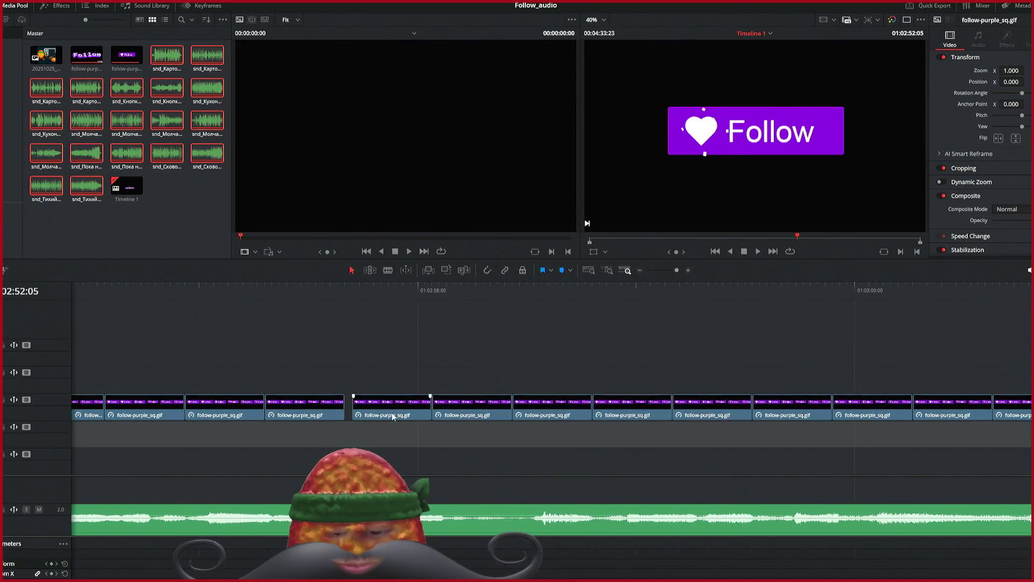
{"action": "left_click_drag", "start_coordinate": [624, 389], "coordinate": [1023, 418]}
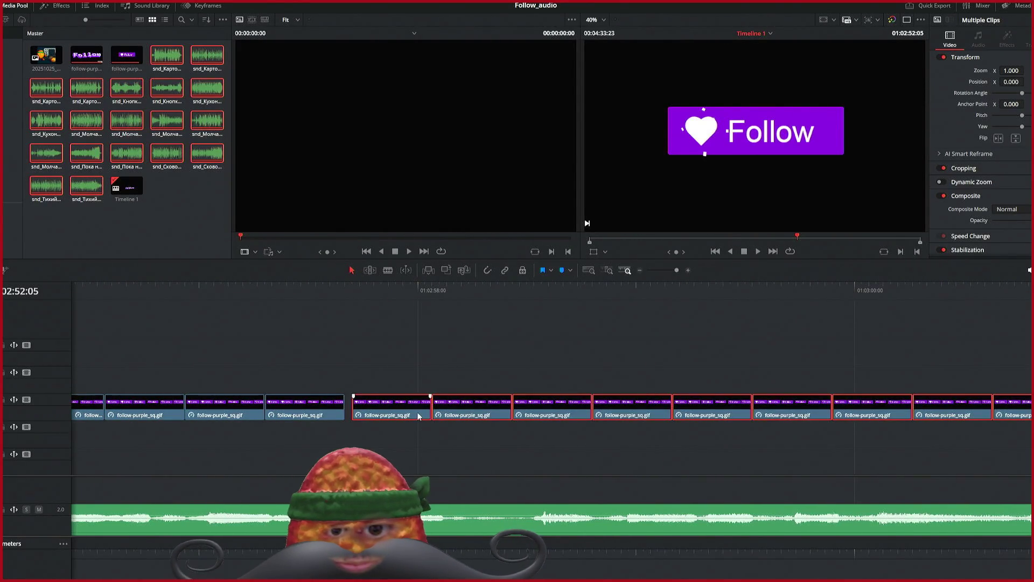
{"action": "left_click_drag", "start_coordinate": [419, 415], "coordinate": [412, 415]}
{"action": "scroll", "coordinate": [696, 434], "scroll_direction": "right", "scroll_amount": 8}
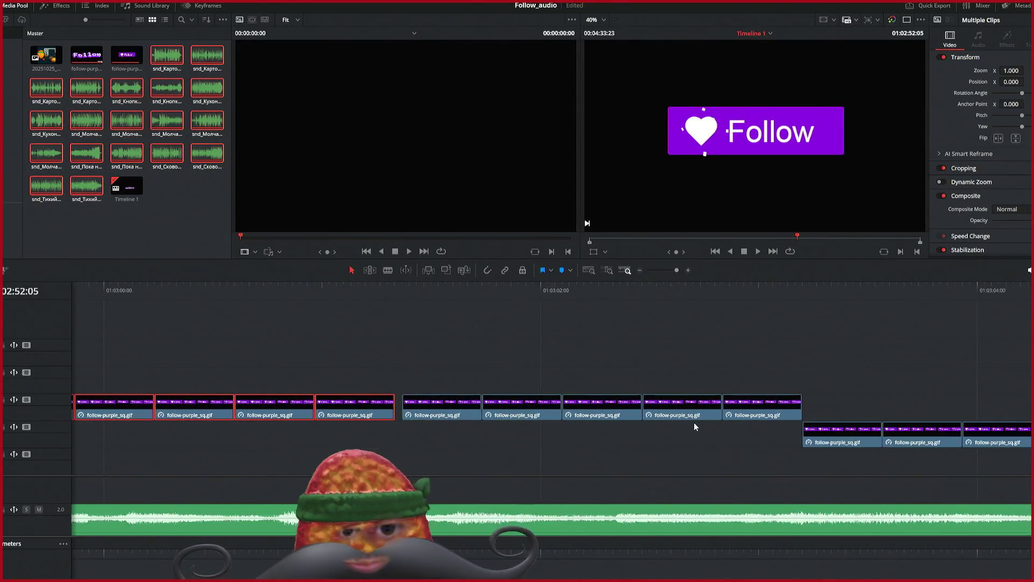
Step: Move the lower-track clips up onto the upper track after the last clips, then zoom the timeline out
{"action": "mouse_move", "coordinate": [420, 346]}
{"action": "left_mouse_down"}
{"action": "mouse_move", "coordinate": [772, 447]}
{"action": "mouse_move", "coordinate": [760, 421]}
{"action": "left_mouse_up"}
{"action": "scroll", "coordinate": [878, 447], "scroll_direction": "right", "scroll_amount": 6}
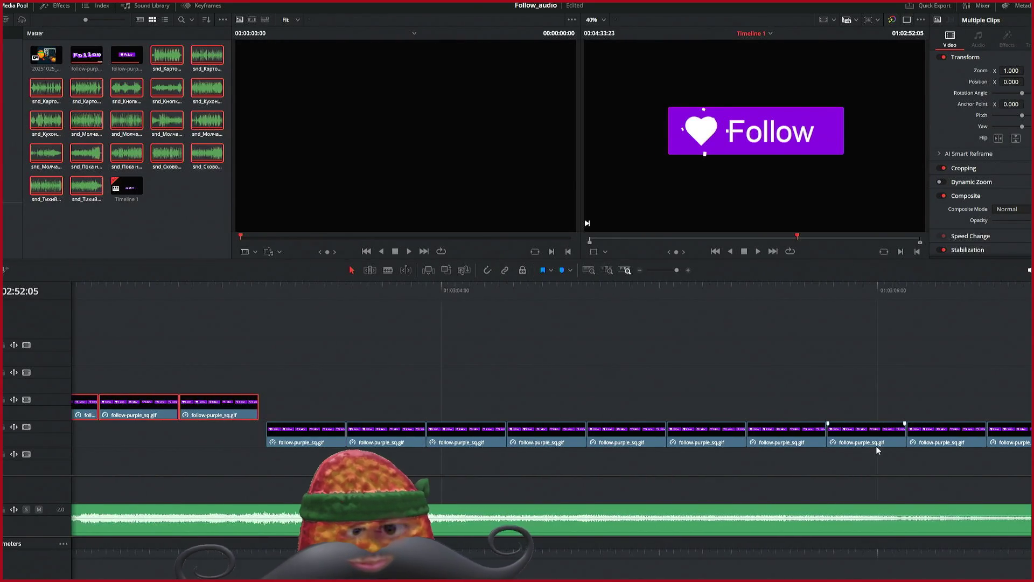
{"action": "mouse_move", "coordinate": [1001, 358]}
{"action": "left_mouse_down"}
{"action": "mouse_move", "coordinate": [473, 439]}
{"action": "mouse_move", "coordinate": [296, 440]}
{"action": "mouse_move", "coordinate": [283, 409]}
{"action": "left_mouse_up"}
{"action": "scroll", "coordinate": [552, 475], "scroll_direction": "right", "scroll_amount": 8}
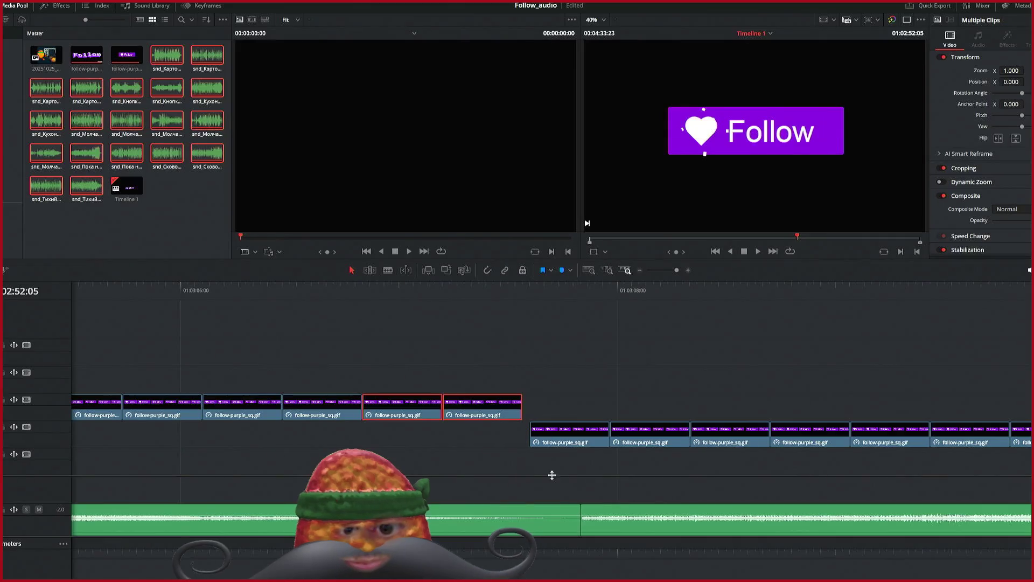
{"action": "mouse_move", "coordinate": [552, 448]}
{"action": "left_mouse_down"}
{"action": "mouse_move", "coordinate": [549, 420]}
{"action": "mouse_move", "coordinate": [533, 417]}
{"action": "mouse_move", "coordinate": [547, 451]}
{"action": "mouse_move", "coordinate": [581, 441]}
{"action": "left_mouse_up"}
{"action": "left_click", "coordinate": [542, 451]}
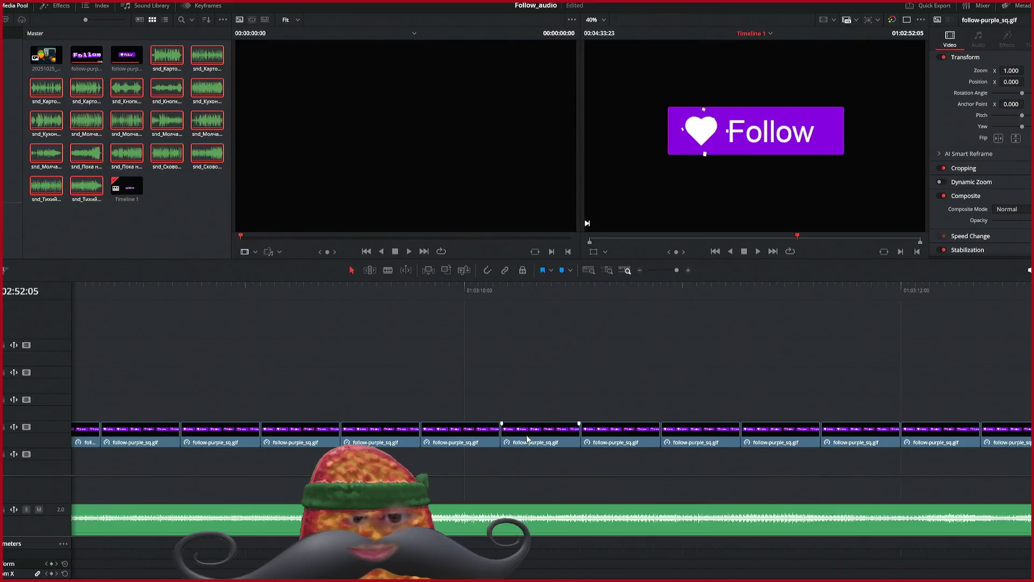
{"action": "key", "text": "ctrl+minus"}
{"action": "key", "text": "ctrl+minus"}
{"action": "scroll", "coordinate": [536, 425], "scroll_direction": "right", "scroll_amount": 10}
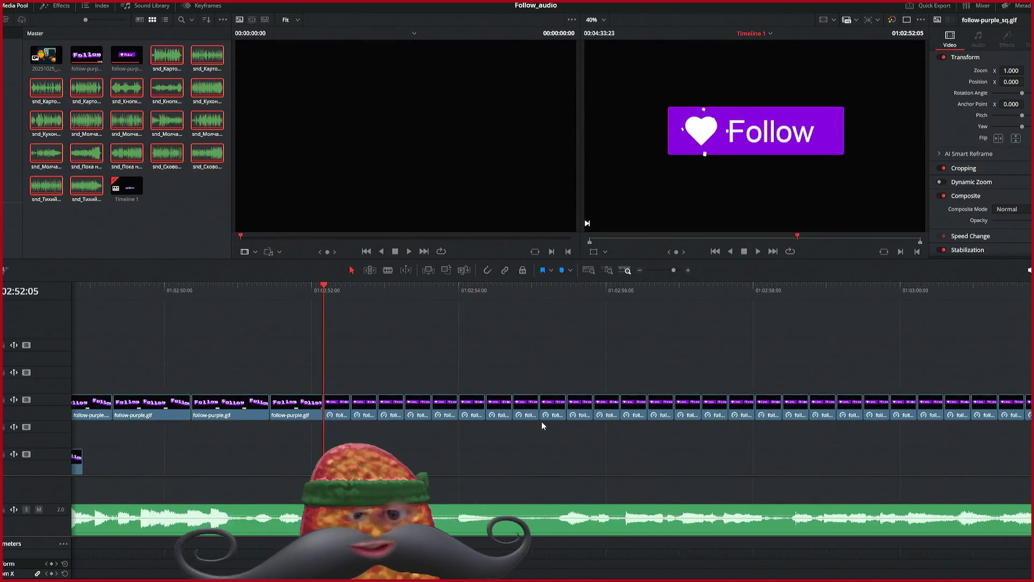
Step: Select the final sound clip at the timeline's end to show its audio properties
{"action": "scroll", "coordinate": [557, 383], "scroll_direction": "right", "scroll_amount": 15}
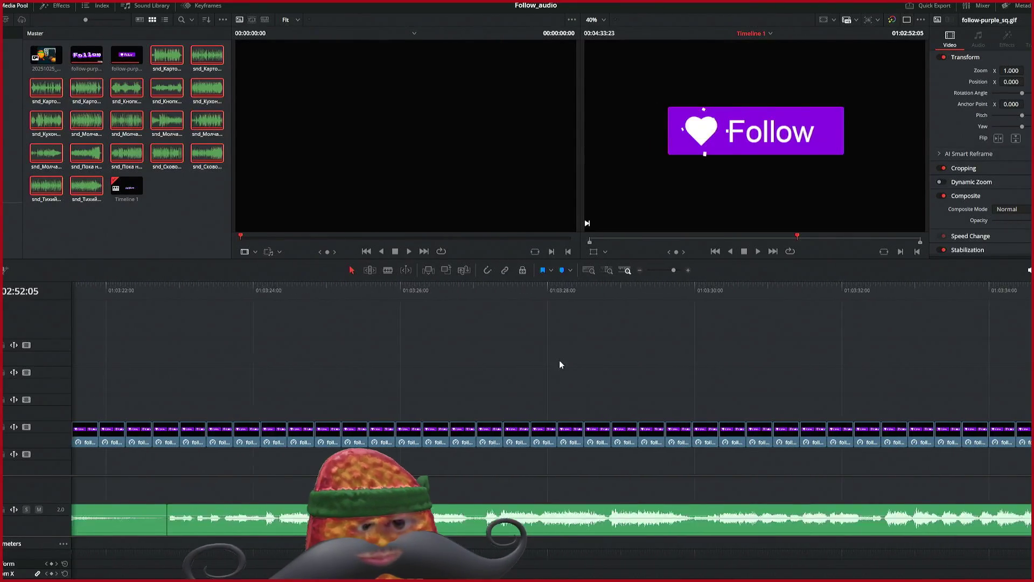
{"action": "scroll", "coordinate": [560, 328], "scroll_direction": "right", "scroll_amount": 15}
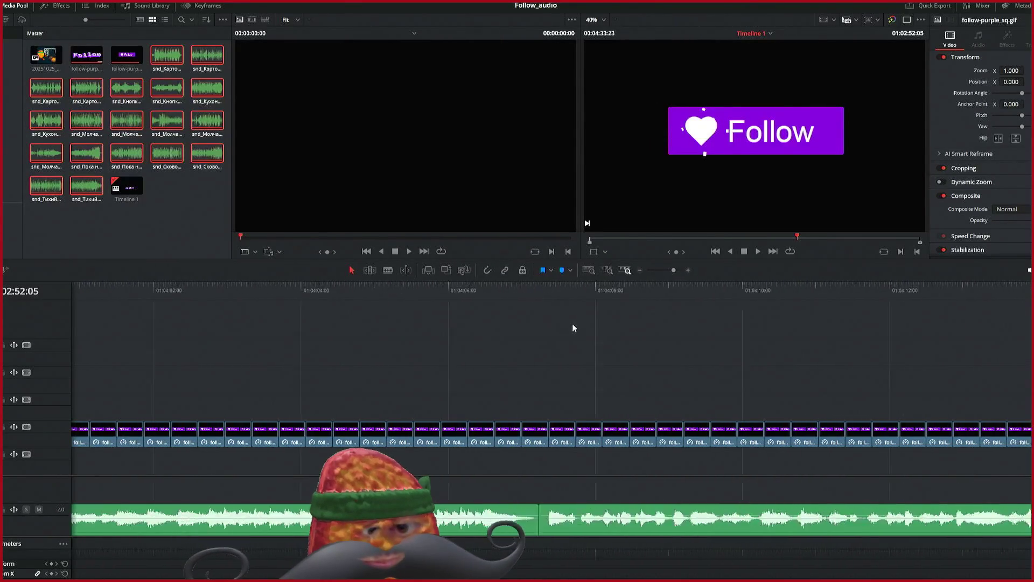
{"action": "scroll", "coordinate": [567, 316], "scroll_direction": "left", "scroll_amount": 3}
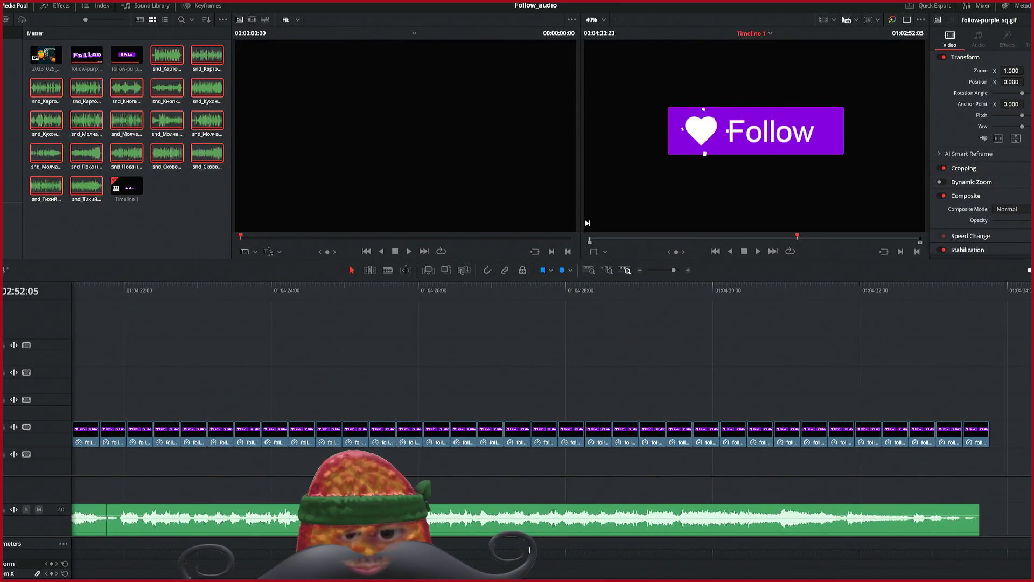
{"action": "left_click", "coordinate": [566, 519]}
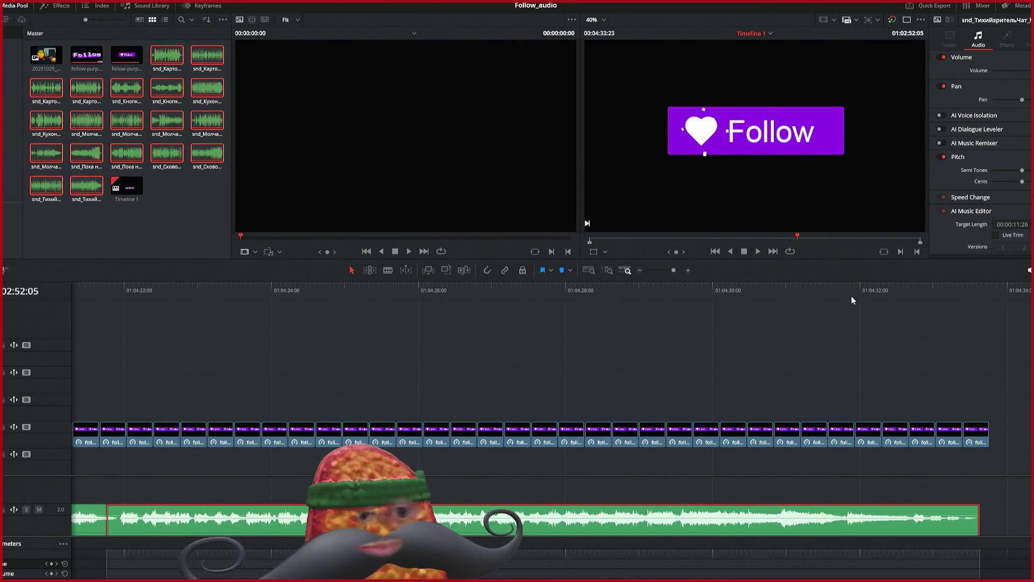
Step: Find the last sound's start by scrubbing and playback, parking the playhead at 01:04:21:27
{"action": "left_click_drag", "start_coordinate": [970, 289], "coordinate": [977, 289]}
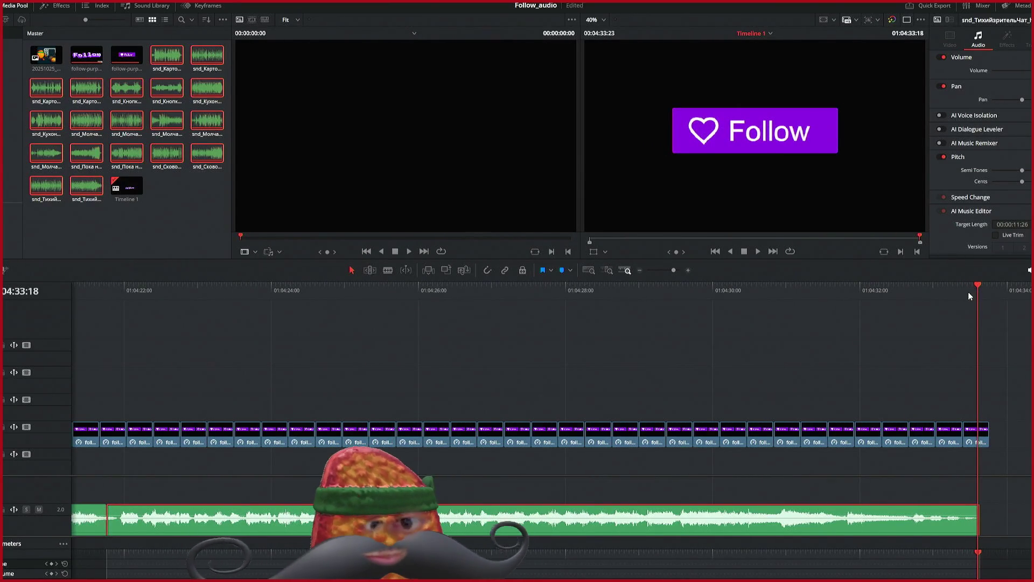
{"action": "mouse_move", "coordinate": [107, 286]}
{"action": "left_mouse_down"}
{"action": "mouse_move", "coordinate": [144, 290]}
{"action": "mouse_move", "coordinate": [97, 291]}
{"action": "mouse_move", "coordinate": [107, 291]}
{"action": "left_mouse_up"}
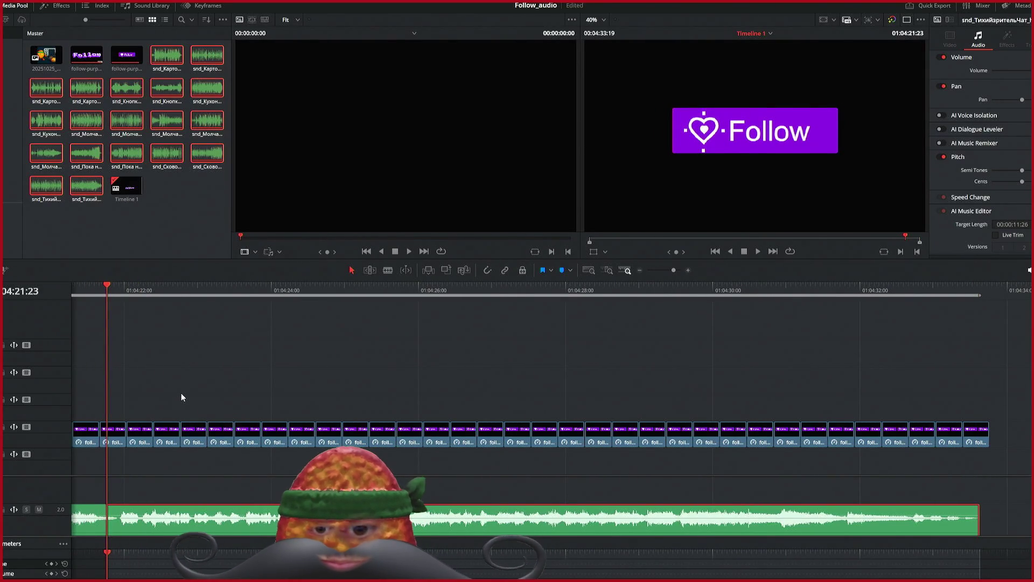
{"action": "key", "text": "ctrl+equal"}
{"action": "key", "text": "ctrl+equal"}
{"action": "left_click", "coordinate": [504, 288]}
{"action": "key", "text": "space"}
{"action": "key", "text": "space"}
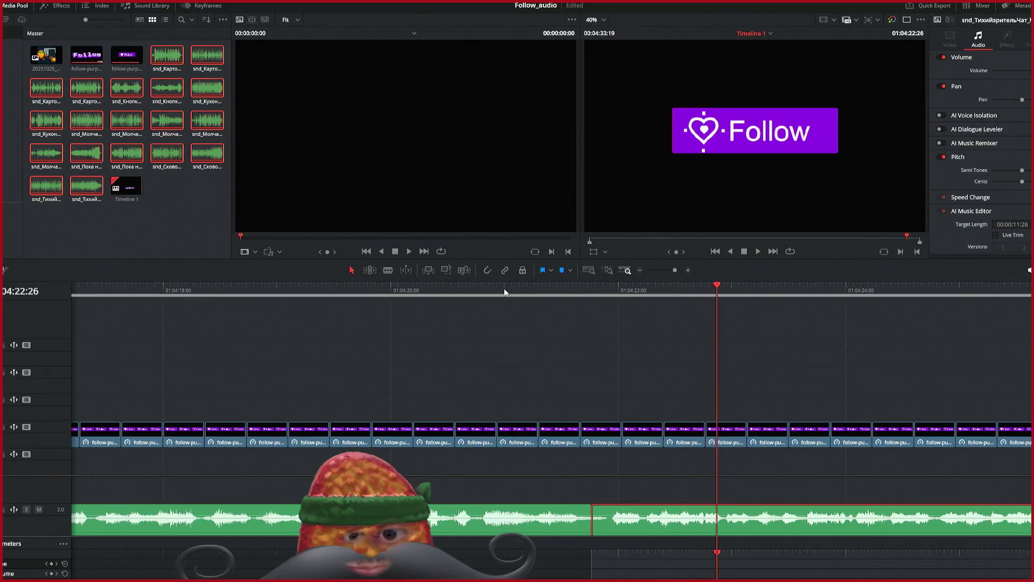
{"action": "left_click", "coordinate": [614, 286]}
{"action": "left_click_drag", "start_coordinate": [614, 286], "coordinate": [607, 287]}
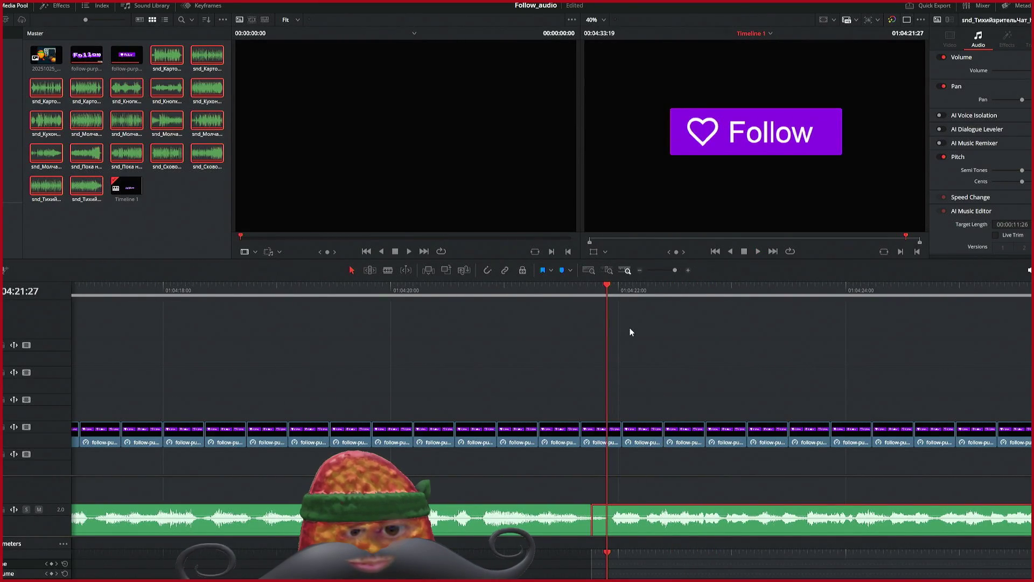
Step: Select the last sound clip to mark 01:04:21:27–01:04:33:18, then switch to the Deliver page
{"action": "scroll", "coordinate": [512, 347], "scroll_direction": "down", "scroll_amount": 8}
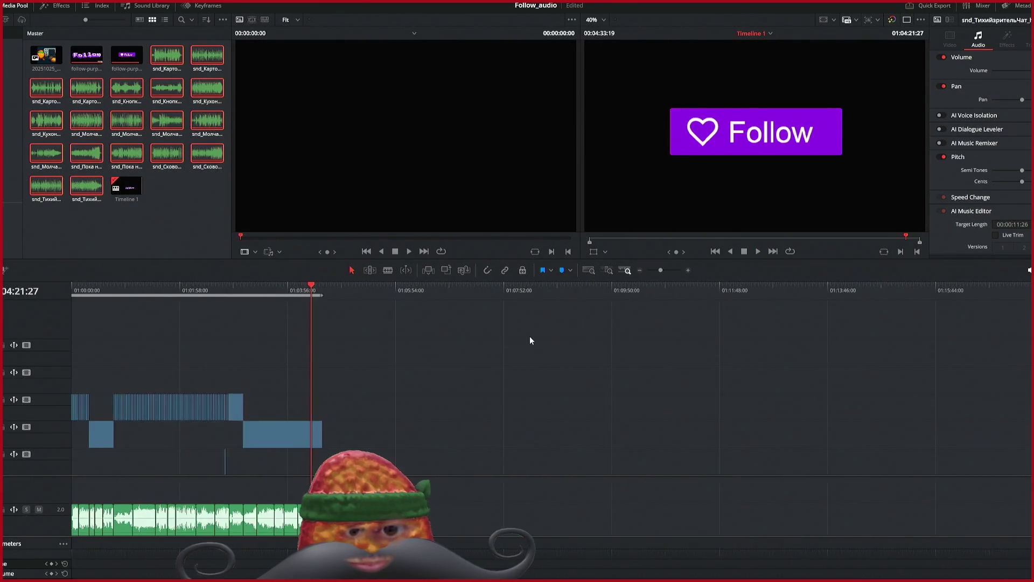
{"action": "scroll", "coordinate": [530, 339], "scroll_direction": "up", "scroll_amount": 10}
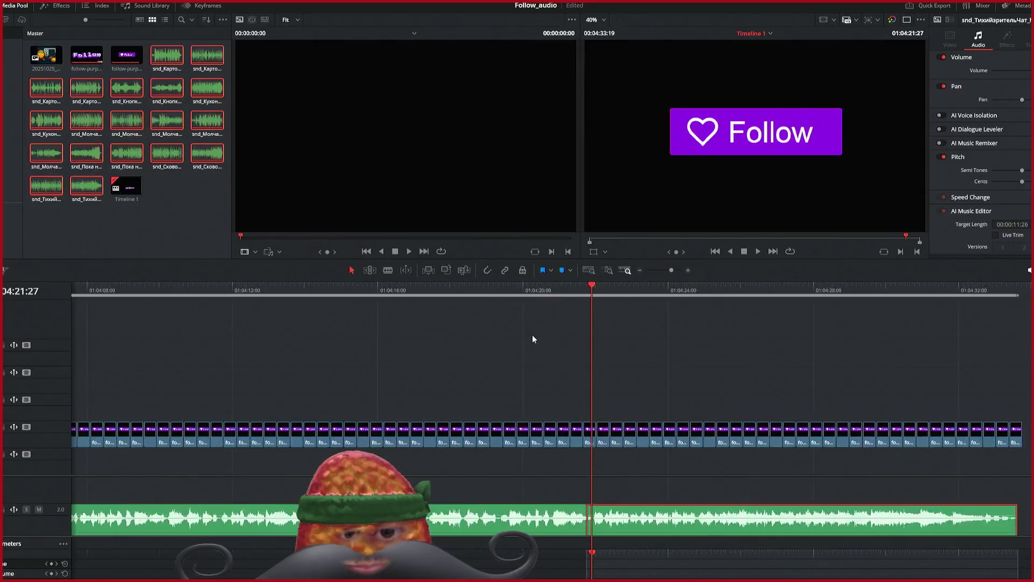
{"action": "scroll", "coordinate": [532, 335], "scroll_direction": "up", "scroll_amount": 3}
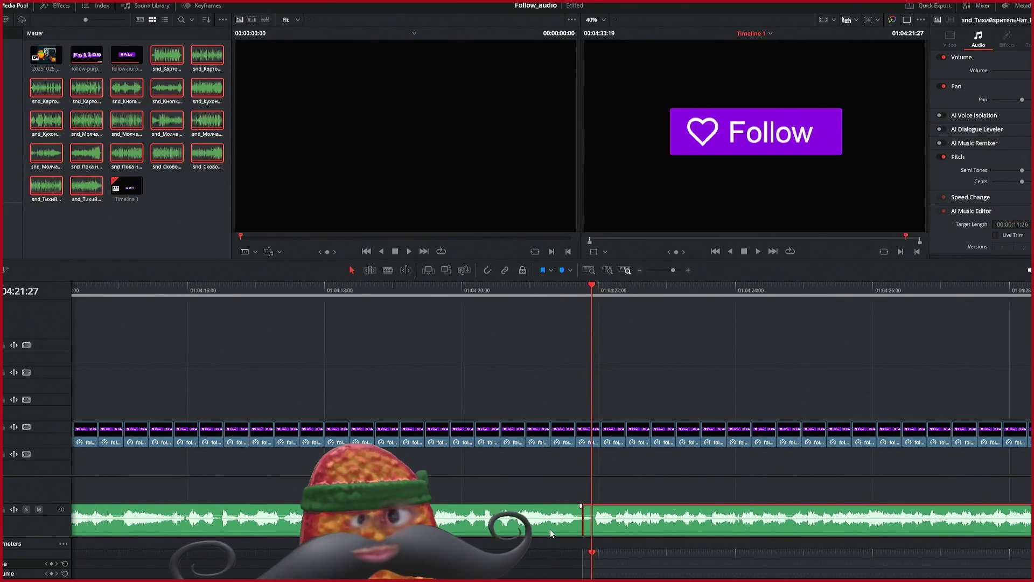
{"action": "left_click", "coordinate": [618, 529]}
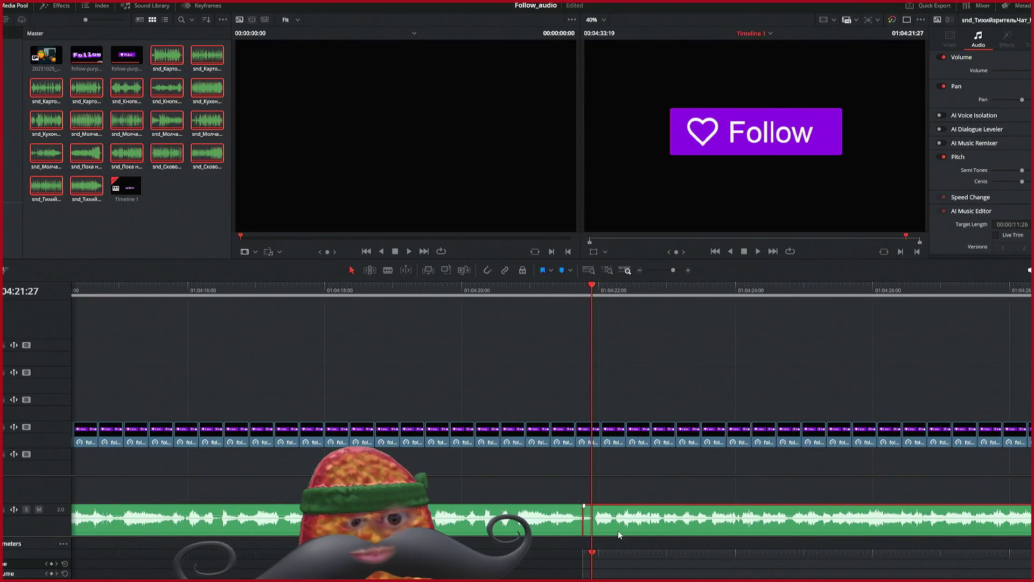
{"action": "scroll", "coordinate": [616, 530], "scroll_direction": "left", "scroll_amount": 3}
{"action": "scroll", "coordinate": [606, 531], "scroll_direction": "right", "scroll_amount": 3}
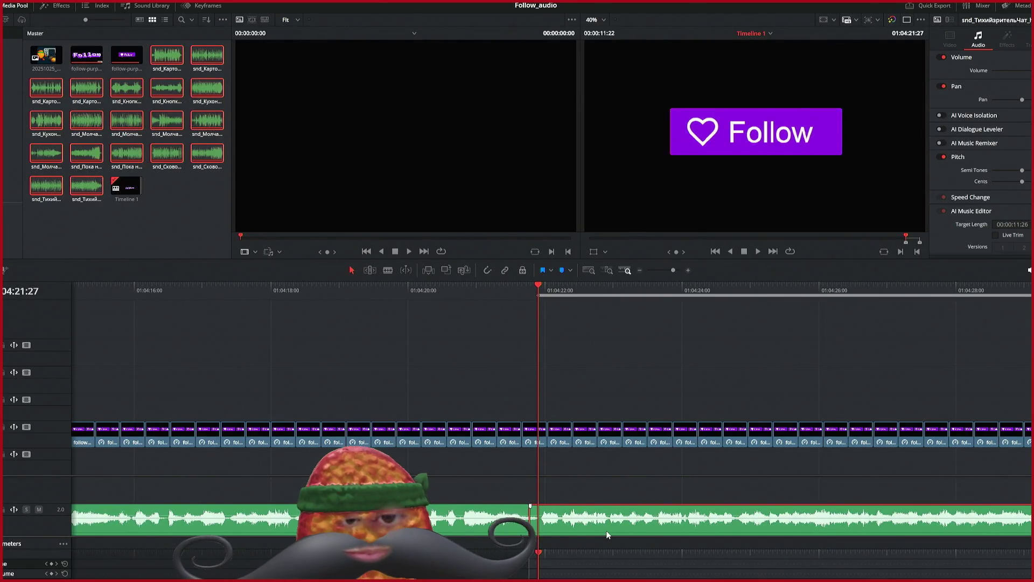
{"action": "scroll", "coordinate": [605, 529], "scroll_direction": "right", "scroll_amount": 3}
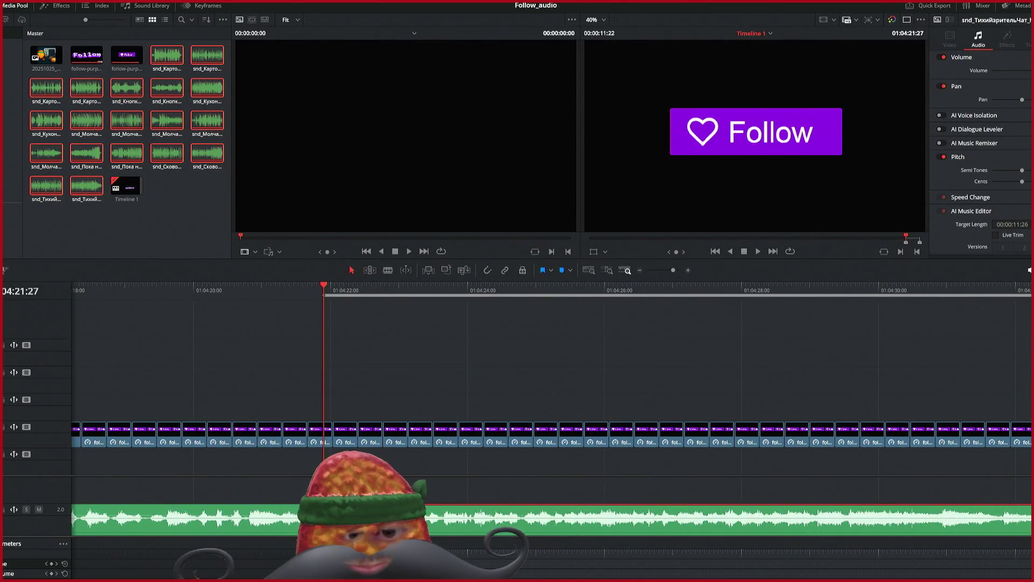
{"action": "key", "text": "shift+8"}
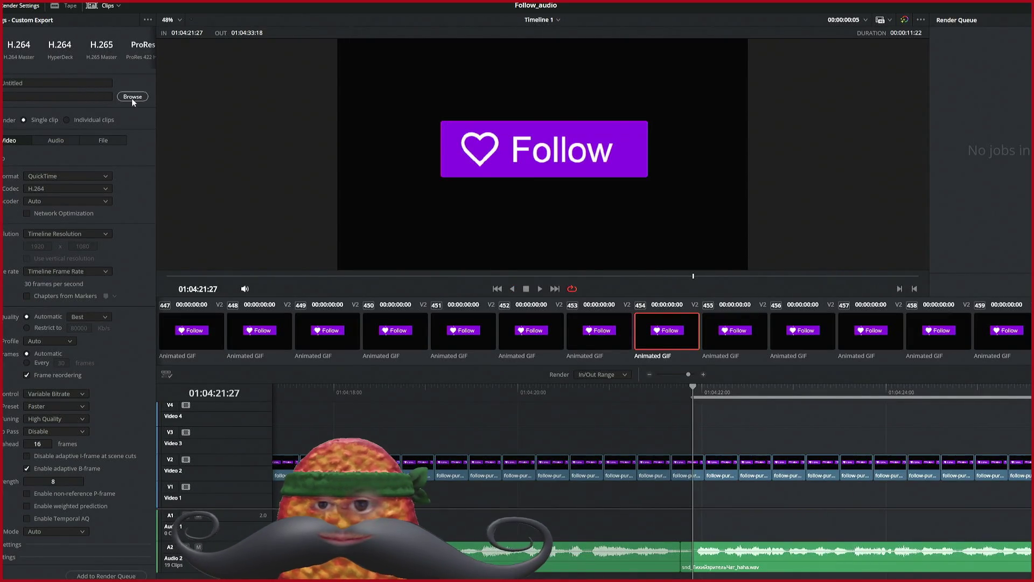
Step: Click Browse in the render settings, then return to the Edit page without changing anything
{"action": "left_click", "coordinate": [134, 97]}
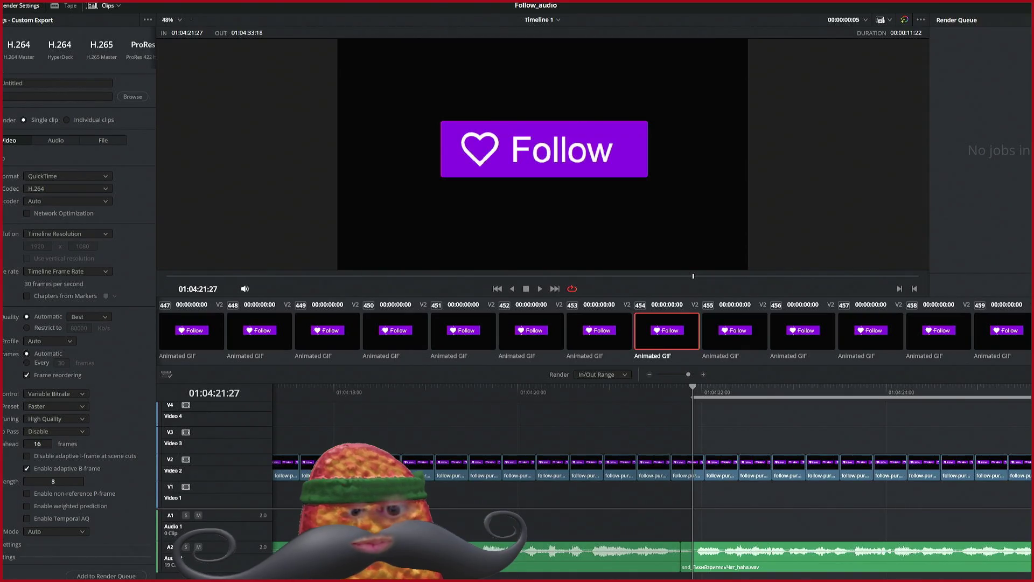
{"action": "key", "text": "shift+4"}
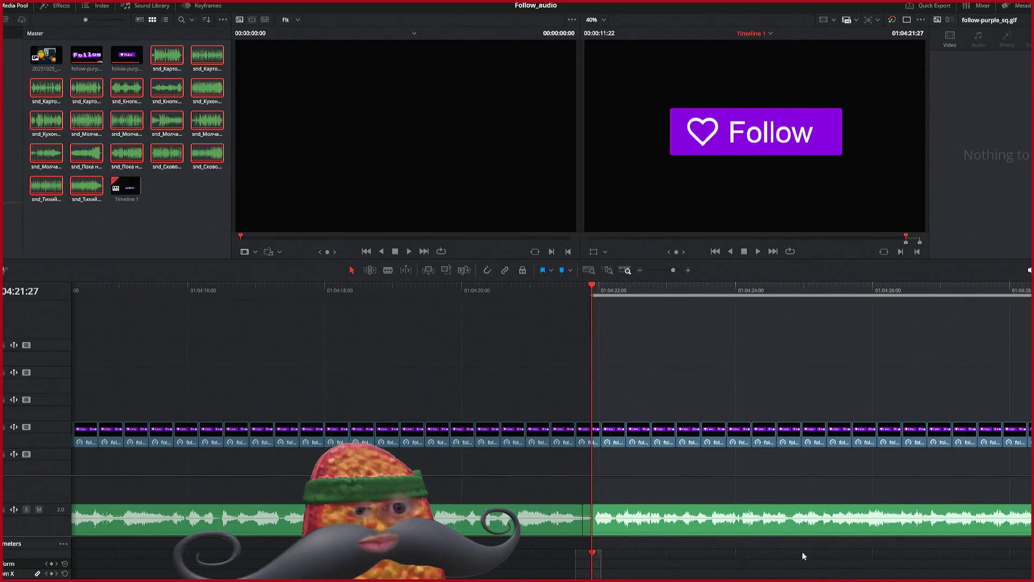
Step: Select the last sound clip again and go back to the Deliver page
{"action": "left_click", "coordinate": [733, 533]}
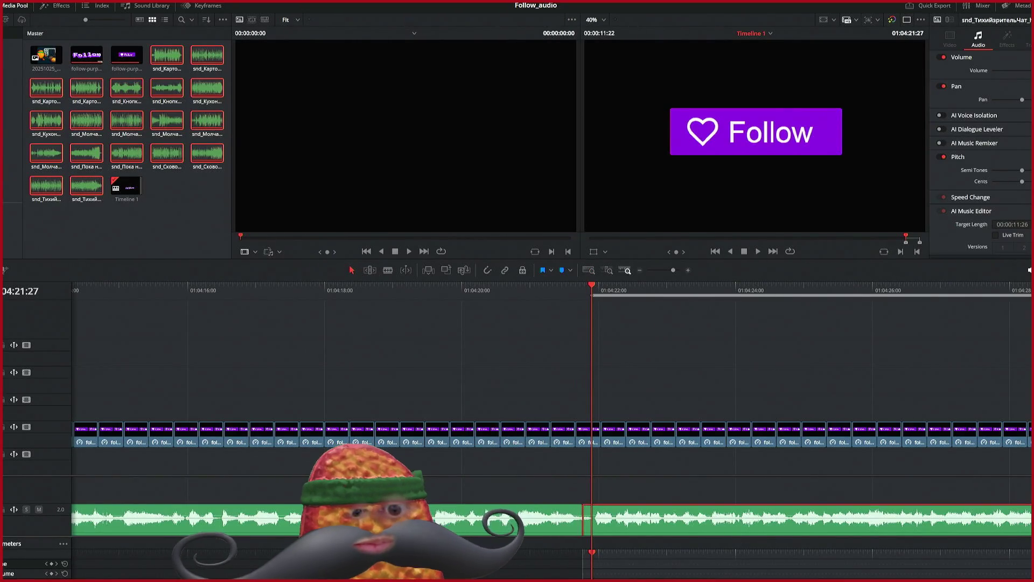
{"action": "key", "text": "shift+8"}
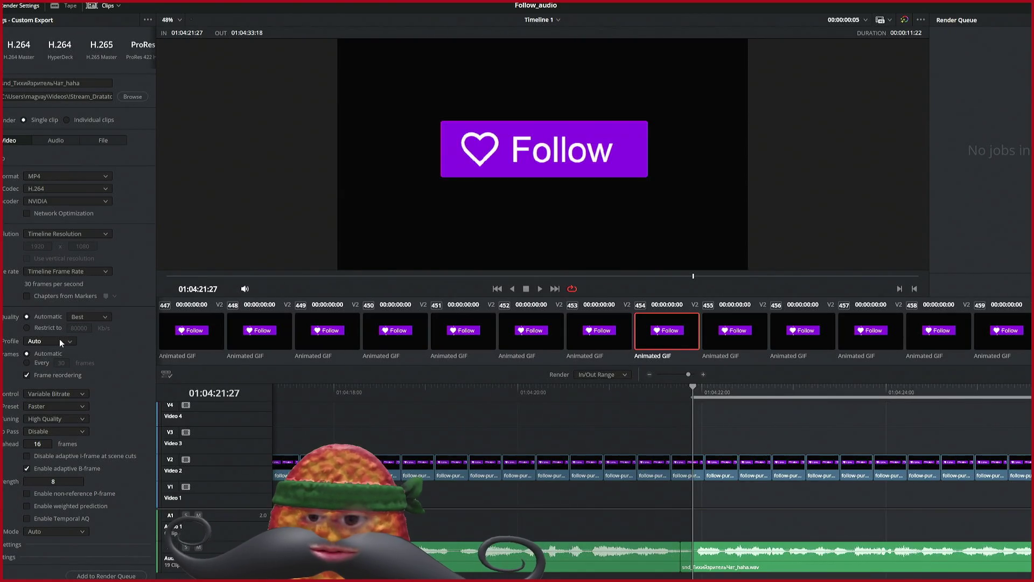
Step: Set the H.264 encoding profile to Main
{"action": "left_click", "coordinate": [55, 381]}
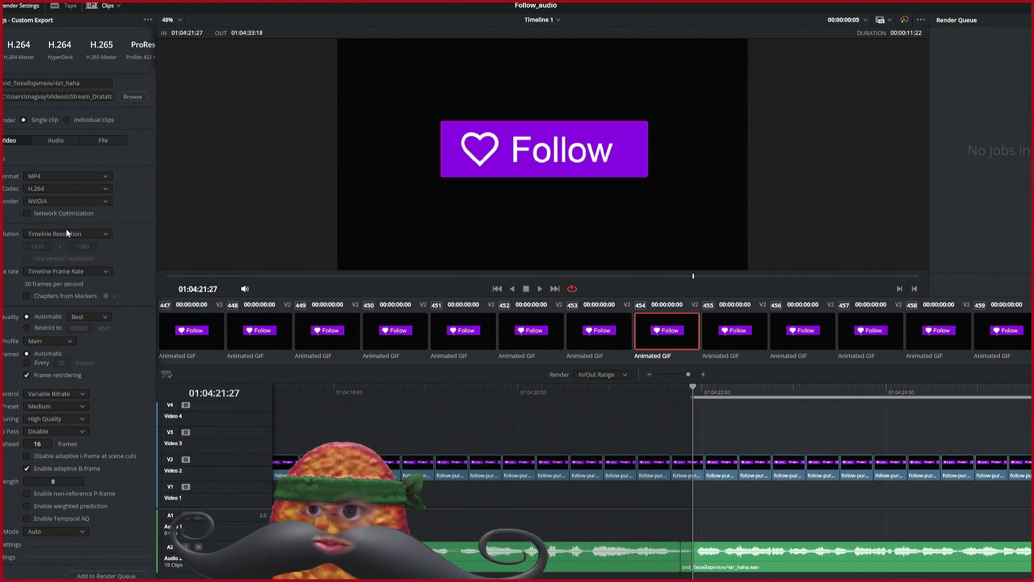
Step: Change the audio bit rate from 320 to 192 Kb/s and queue the render as Job 1
{"action": "left_click", "coordinate": [56, 139]}
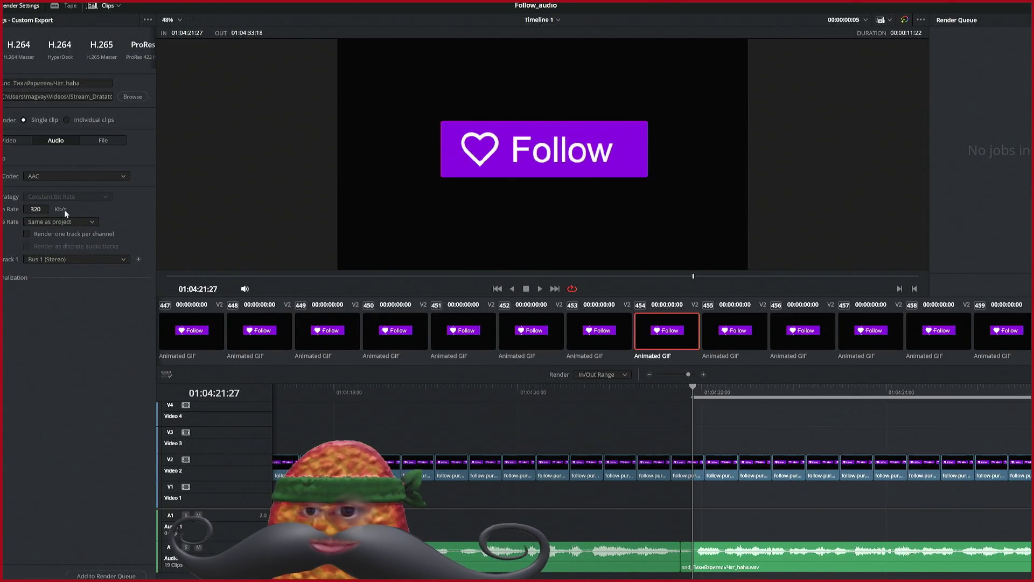
{"action": "left_click", "coordinate": [39, 209]}
{"action": "double_click", "coordinate": [40, 208]}
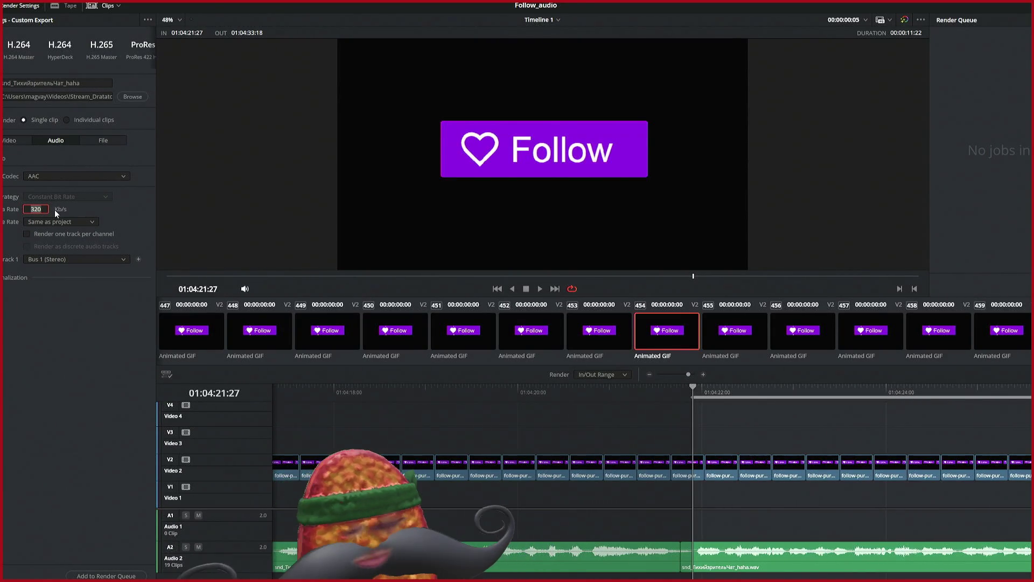
{"action": "type", "text": "192"}
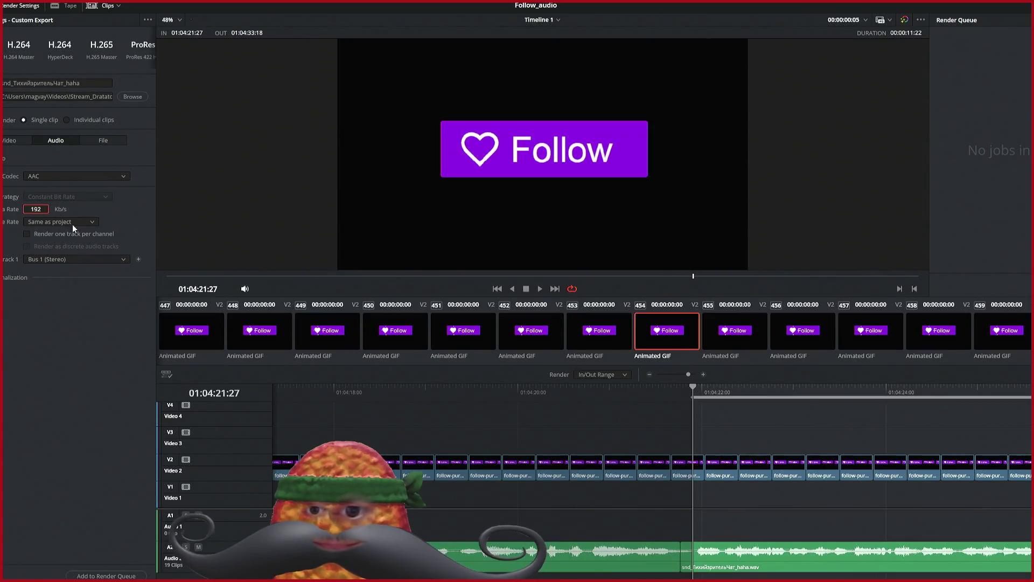
{"action": "left_click", "coordinate": [106, 575]}
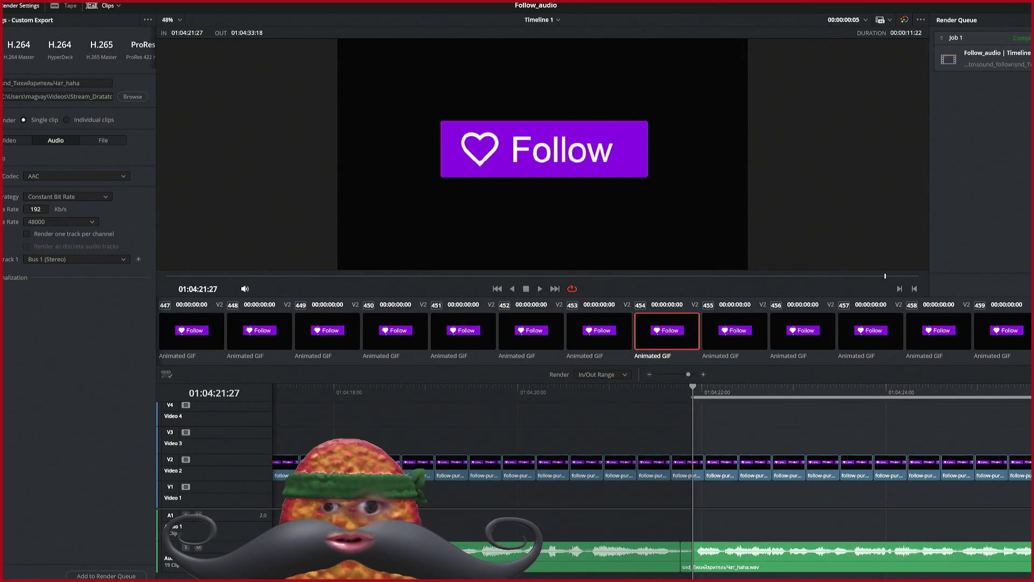
Step: Once Job 1 finishes rendering, return to the Video render settings
{"action": "left_click", "coordinate": [11, 140]}
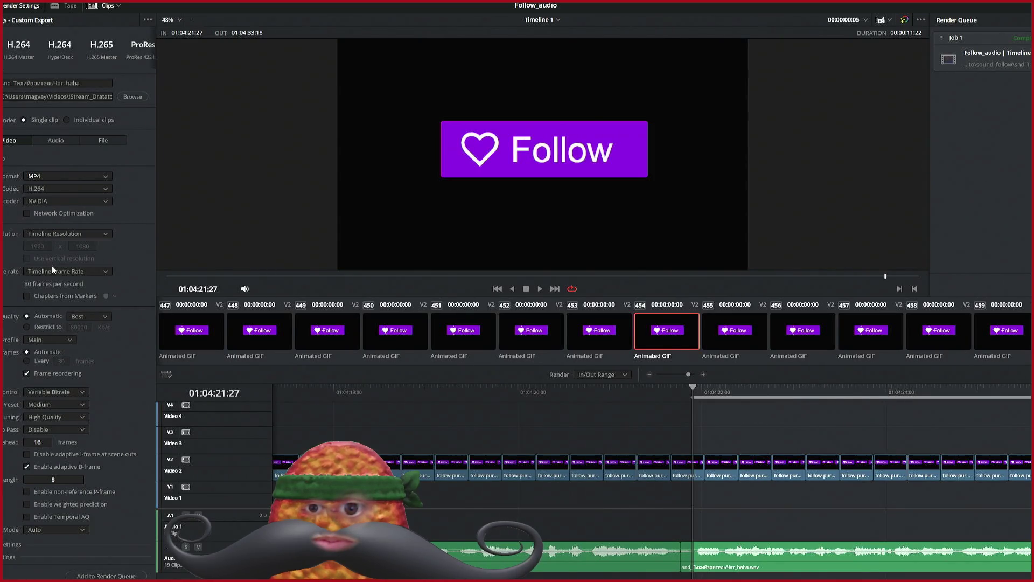
Step: Set the format to QuickTime, CineForm type to RGB 16-bit, and enable Export Alpha
{"action": "left_click", "coordinate": [65, 177]}
{"action": "left_click", "coordinate": [66, 232]}
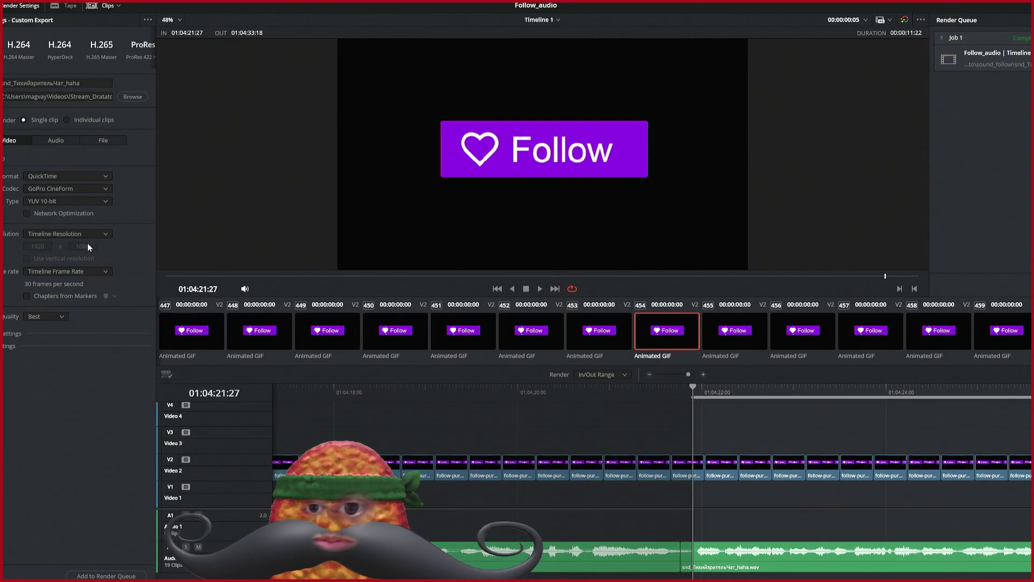
{"action": "left_click", "coordinate": [89, 202]}
{"action": "left_click", "coordinate": [79, 208]}
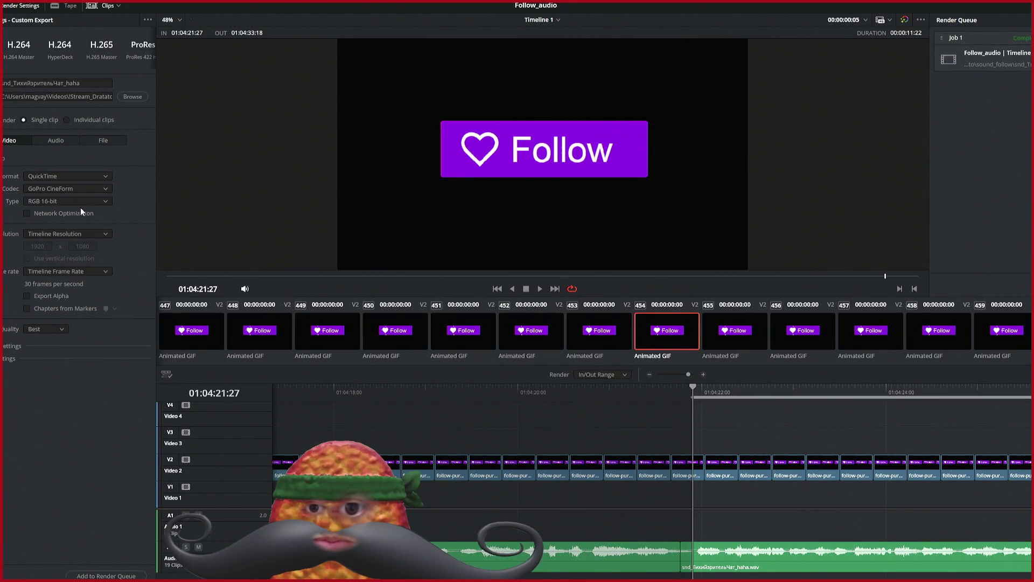
{"action": "left_click", "coordinate": [52, 296]}
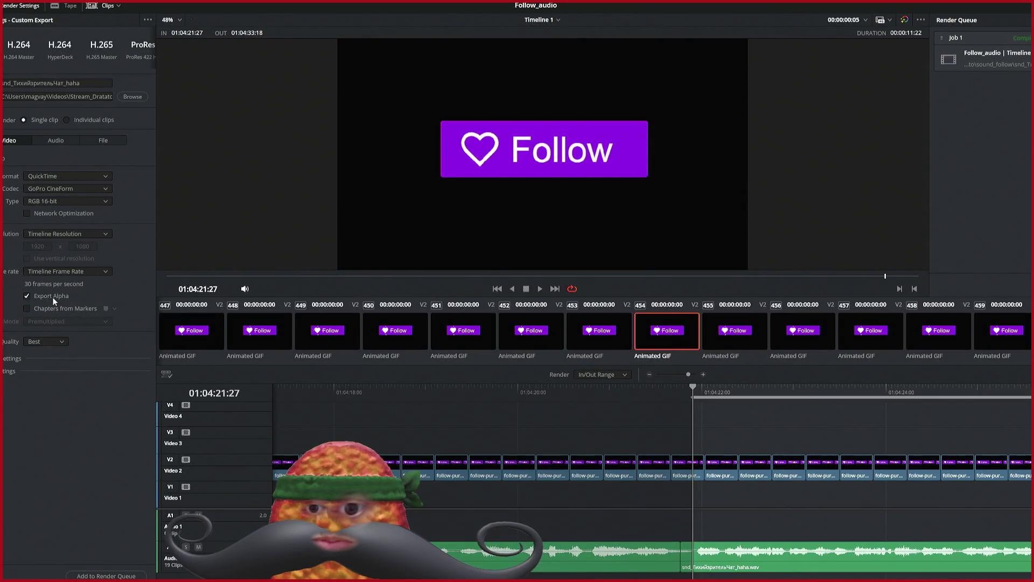
Step: Lower render quality to Medium, check the audio settings, and queue it as Job 2
{"action": "left_click", "coordinate": [43, 381]}
{"action": "left_click", "coordinate": [53, 344]}
{"action": "left_click", "coordinate": [44, 374]}
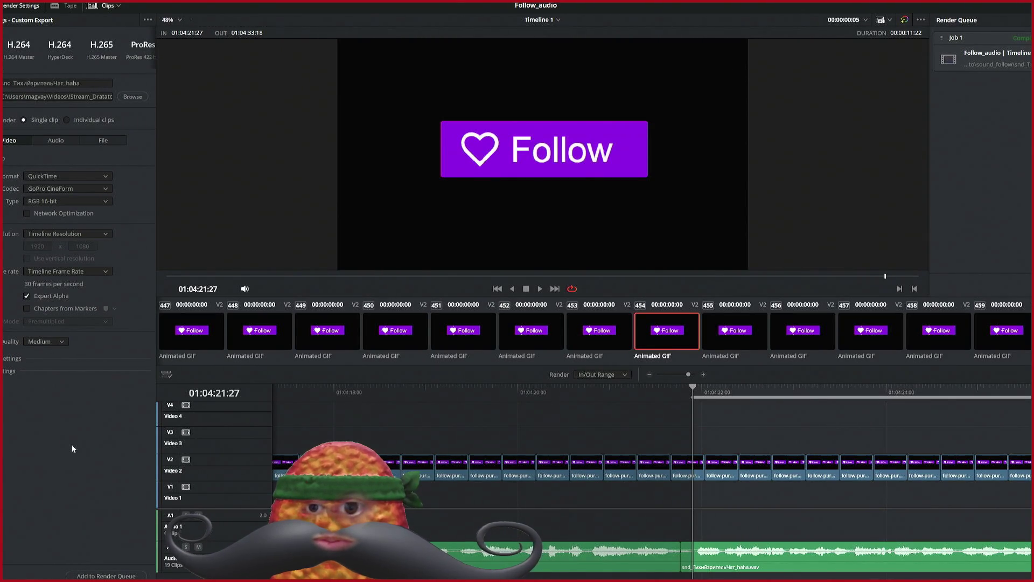
{"action": "left_click", "coordinate": [45, 142]}
{"action": "left_click", "coordinate": [18, 141]}
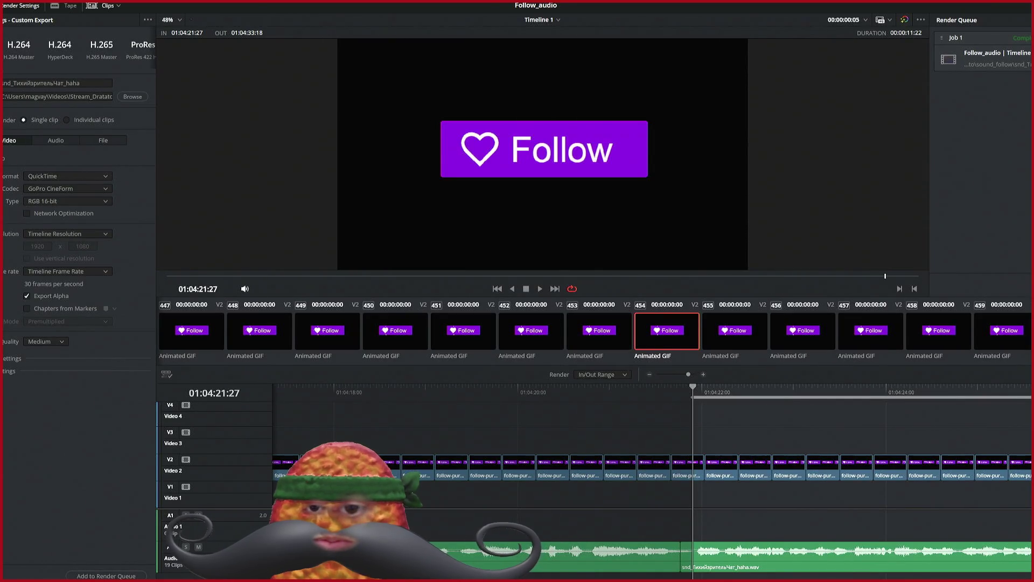
{"action": "left_click", "coordinate": [106, 575]}
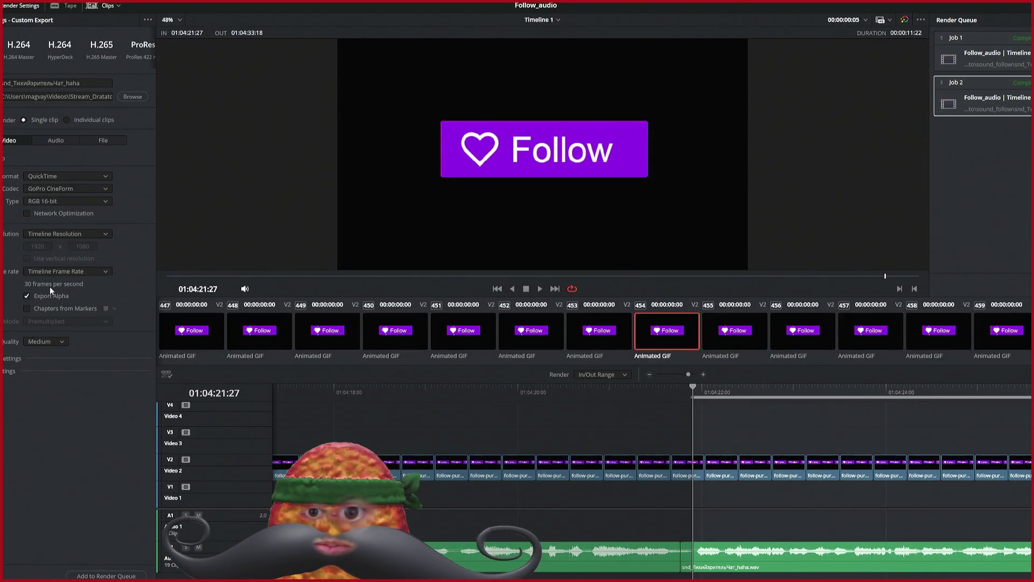
Step: Expand and collapse Advanced Settings, then drop the CineForm render quality to Least
{"action": "left_click", "coordinate": [12, 360]}
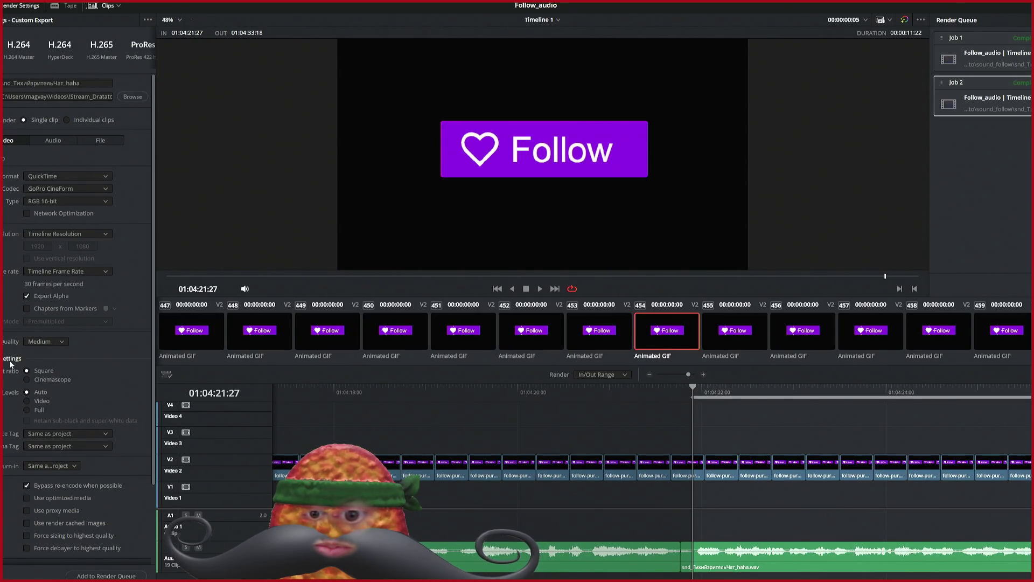
{"action": "left_click", "coordinate": [10, 361]}
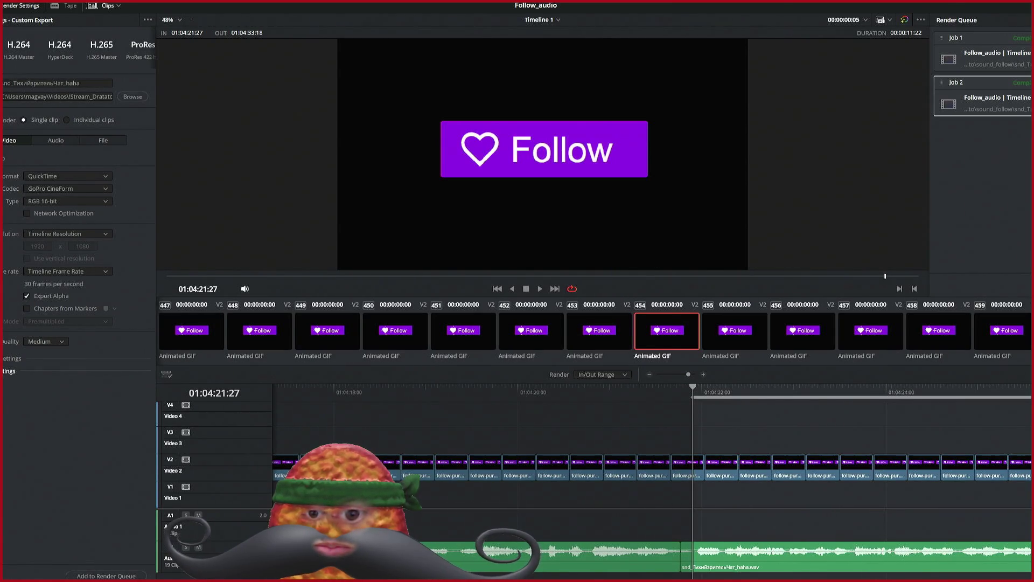
{"action": "left_click", "coordinate": [44, 341]}
{"action": "left_click", "coordinate": [42, 349]}
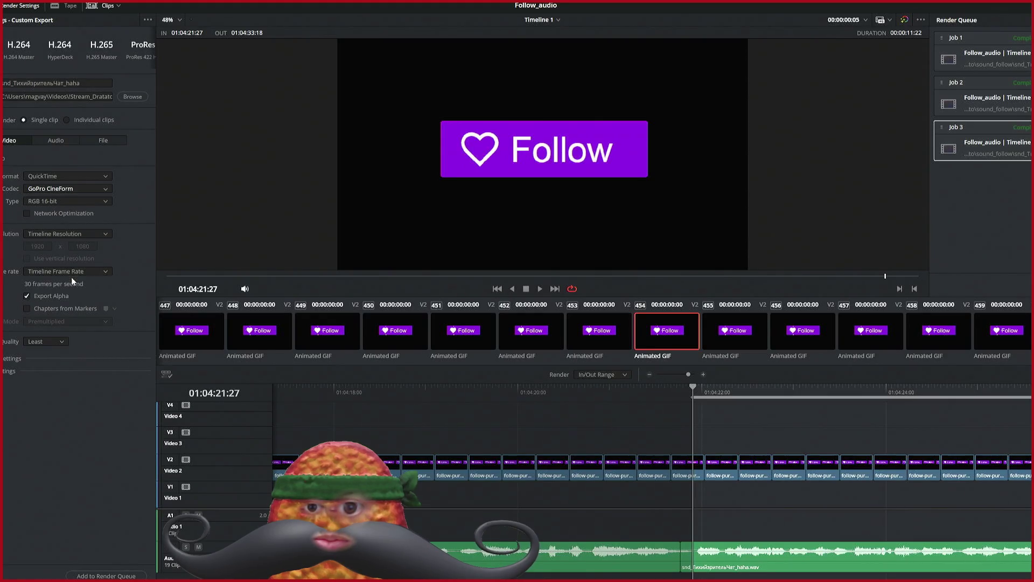
Step: Switch the QuickTime render codec from GoPro CineForm to Apple ProRes 422 HQ
{"action": "left_click", "coordinate": [62, 217]}
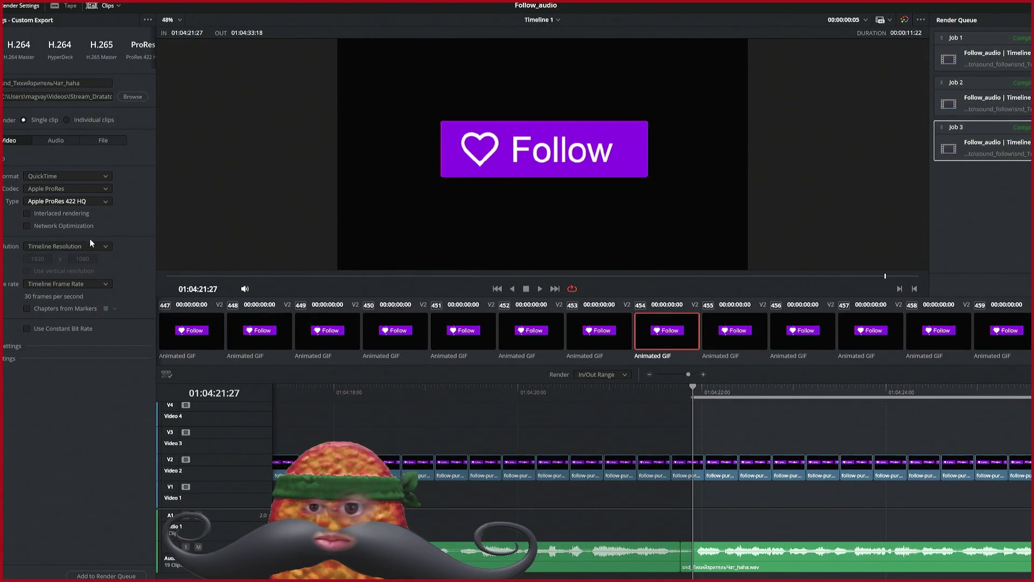
Step: Queue and render Job 4 as Apple ProRes 422 LT, then change the output format selection
{"action": "key", "text": "Down"}
{"action": "key", "text": "Down"}
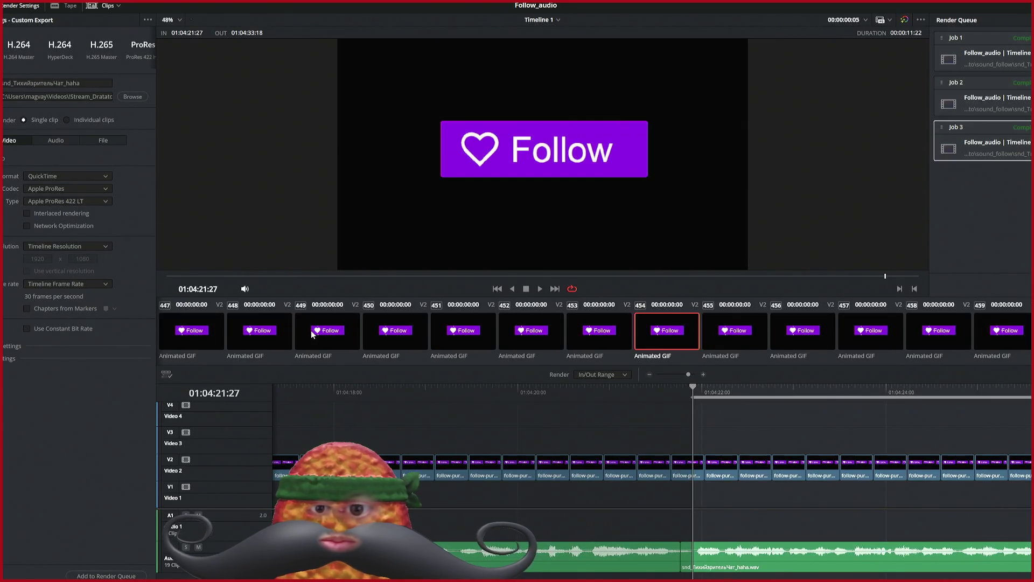
{"action": "left_click", "coordinate": [1014, 284]}
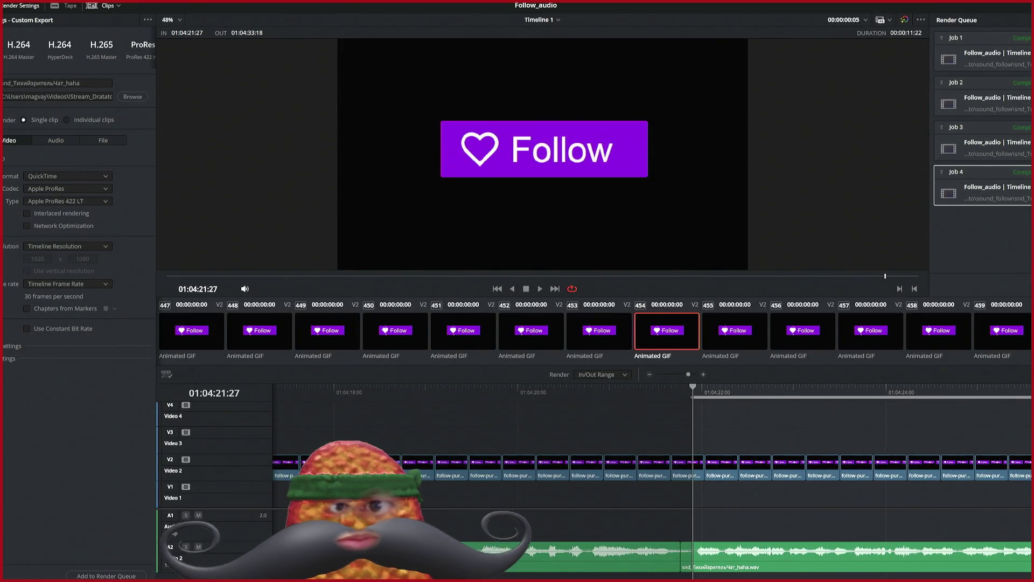
{"action": "left_click", "coordinate": [57, 174]}
{"action": "left_click", "coordinate": [60, 264]}
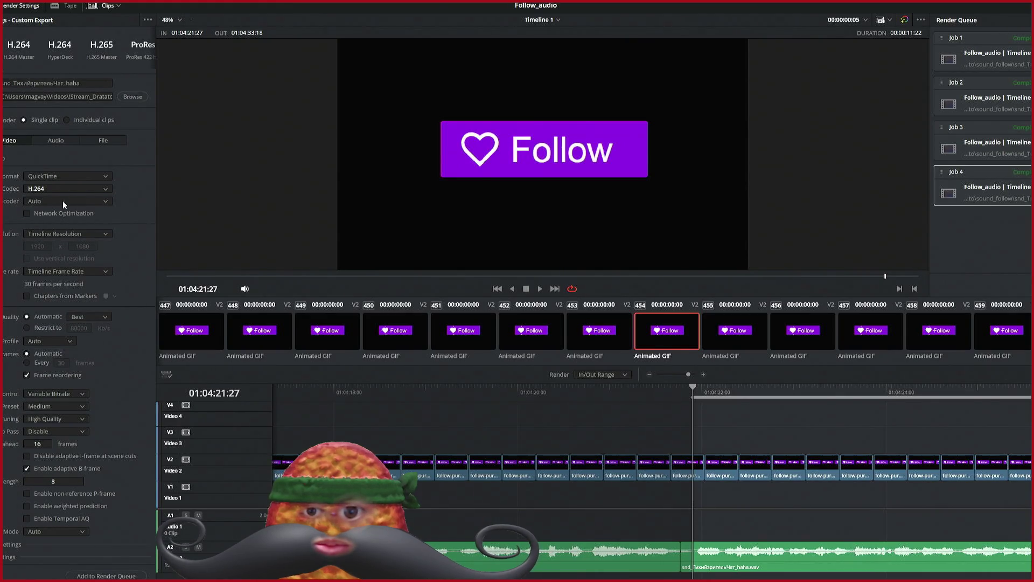
Step: Queue Job 5 as an Avid DNxHR 444 10-bit export with Export Alpha ticked
{"action": "left_click", "coordinate": [66, 225]}
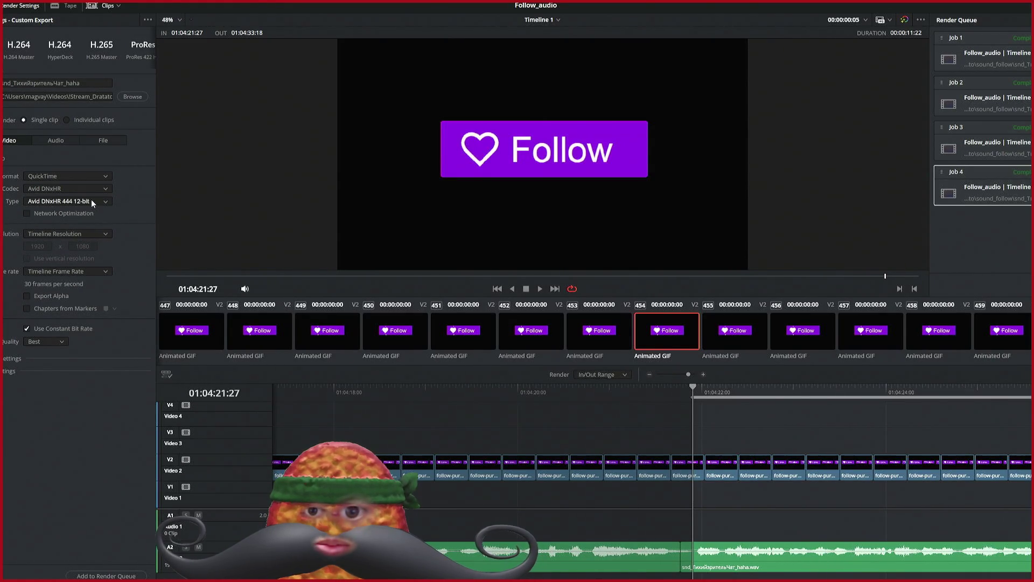
{"action": "left_click", "coordinate": [93, 223]}
{"action": "left_click", "coordinate": [51, 296]}
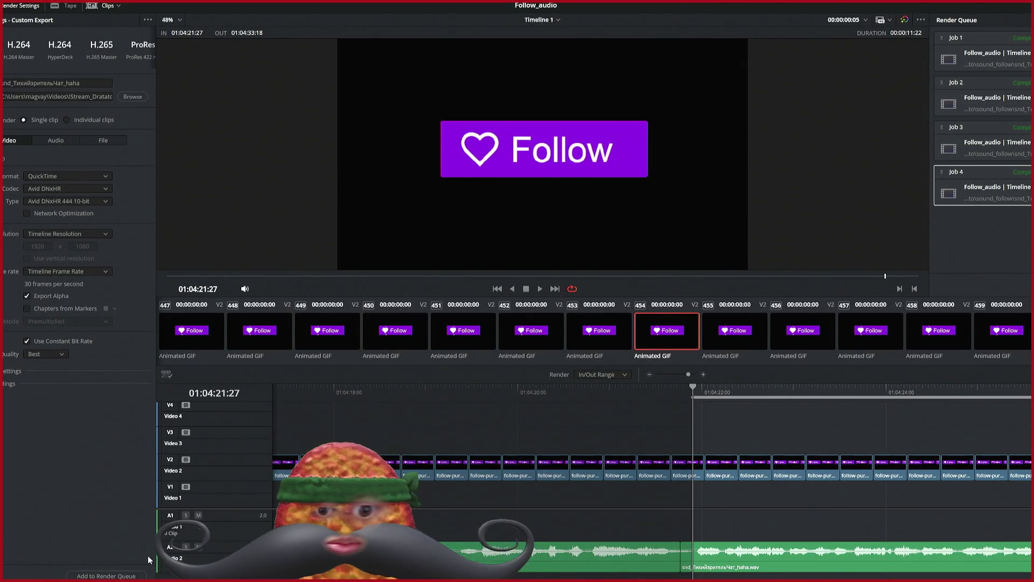
{"action": "left_click", "coordinate": [106, 576]}
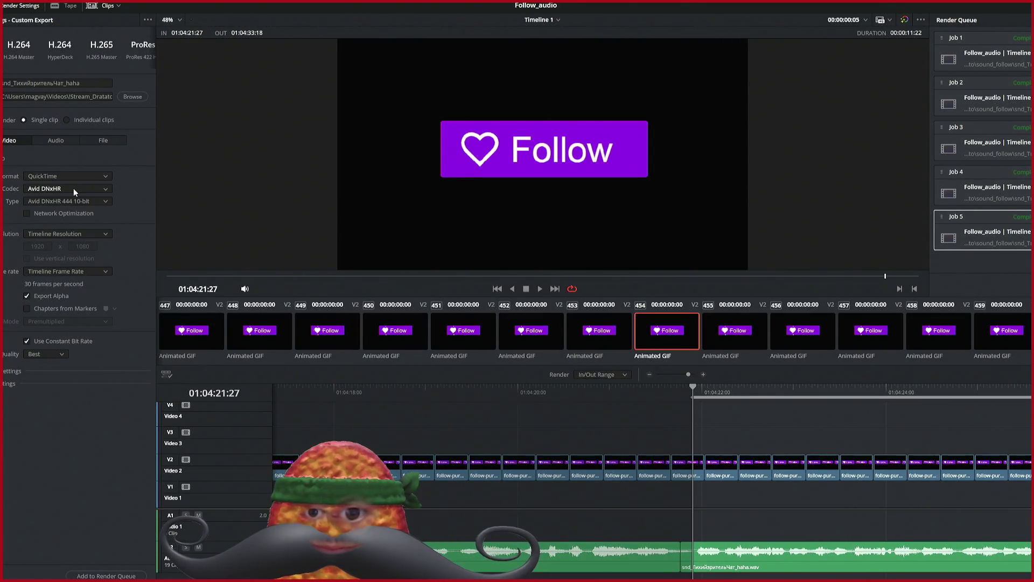
Step: Queue and render Job 6 as Apple ProRes 4444 with alpha export
{"action": "key", "text": "Up"}
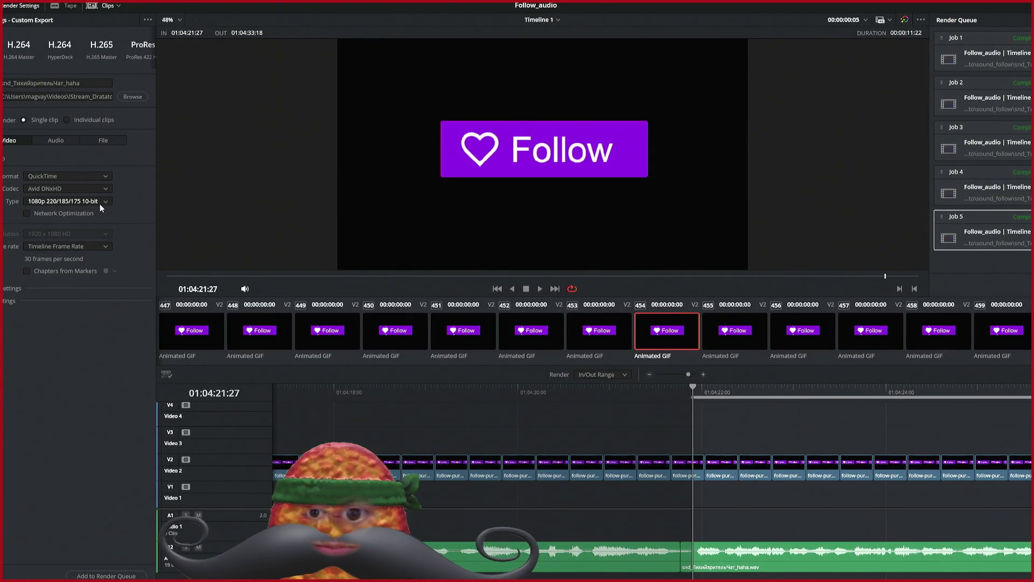
{"action": "left_click", "coordinate": [82, 232]}
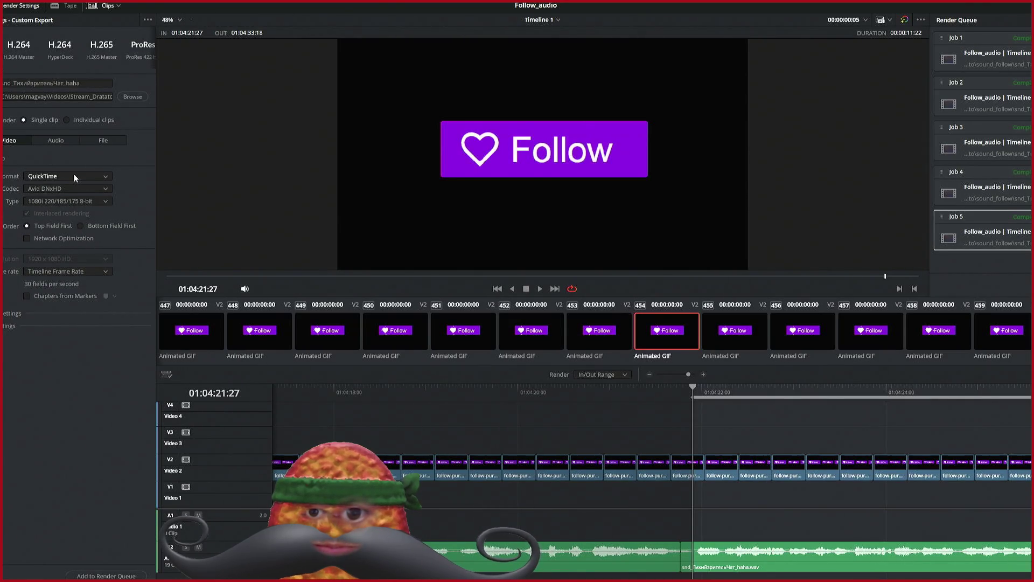
{"action": "left_click", "coordinate": [68, 191]}
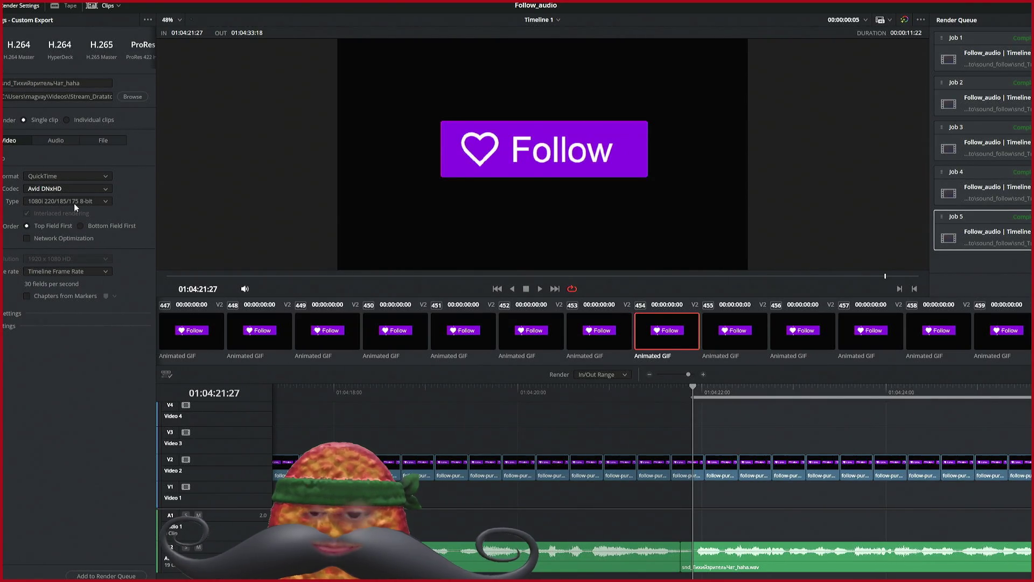
{"action": "left_click", "coordinate": [76, 199]}
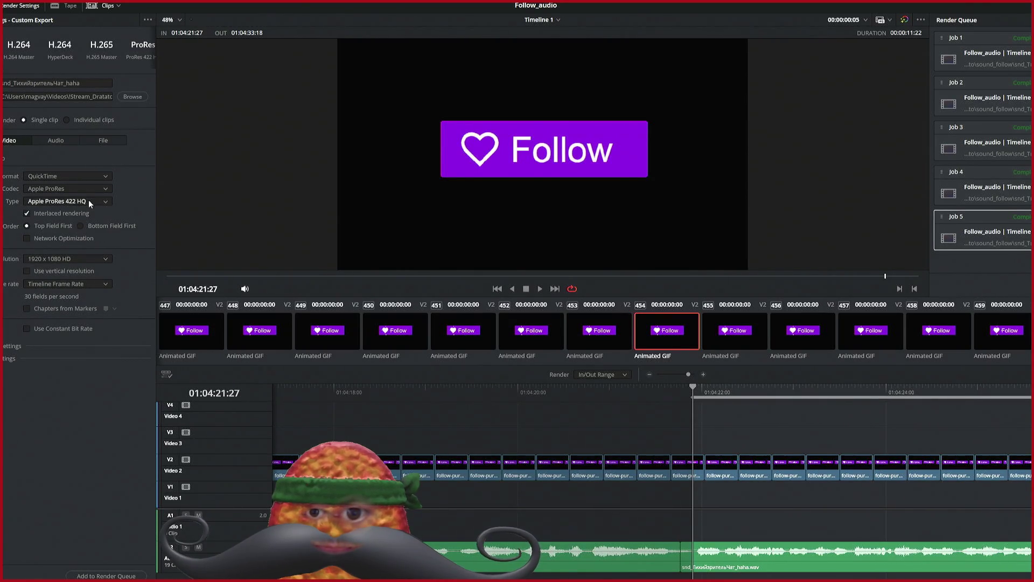
{"action": "left_click", "coordinate": [92, 257]}
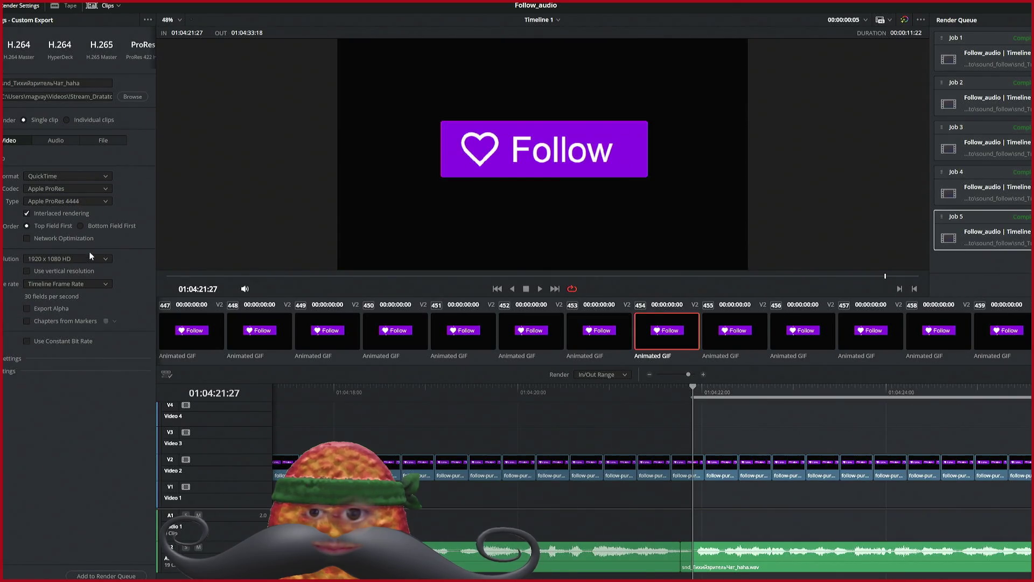
{"action": "left_click", "coordinate": [59, 308]}
{"action": "left_click", "coordinate": [92, 575]}
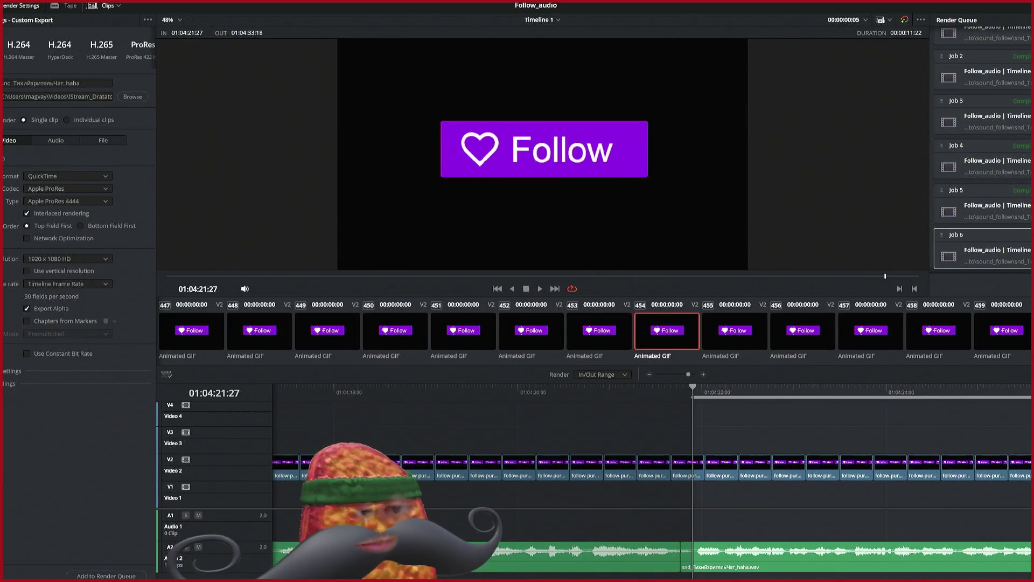
{"action": "left_click", "coordinate": [937, 298]}
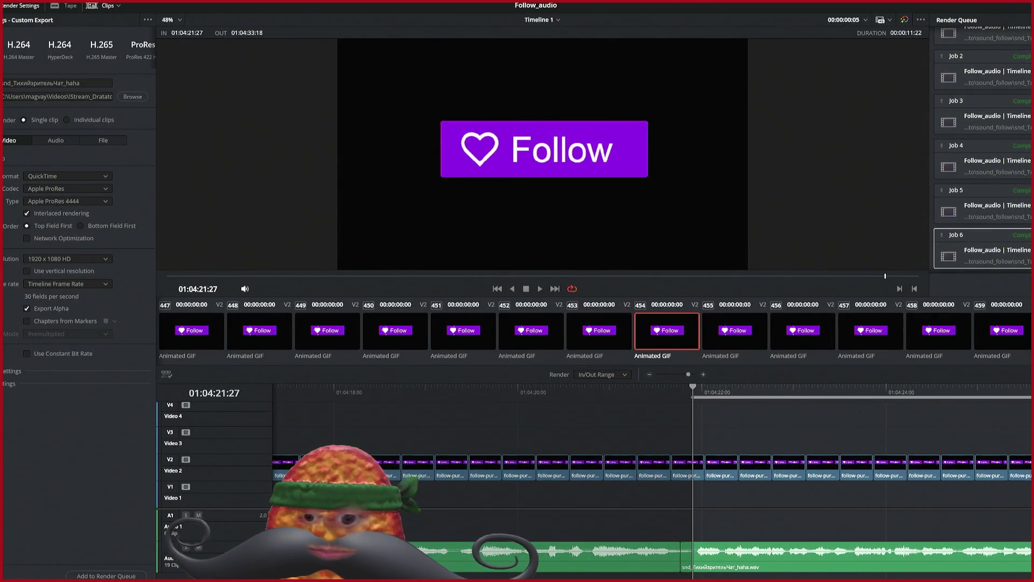
Step: Try the ProRes 422 Proxy and 4444 XQ types, then switch the codec to H.264
{"action": "left_click", "coordinate": [100, 202]}
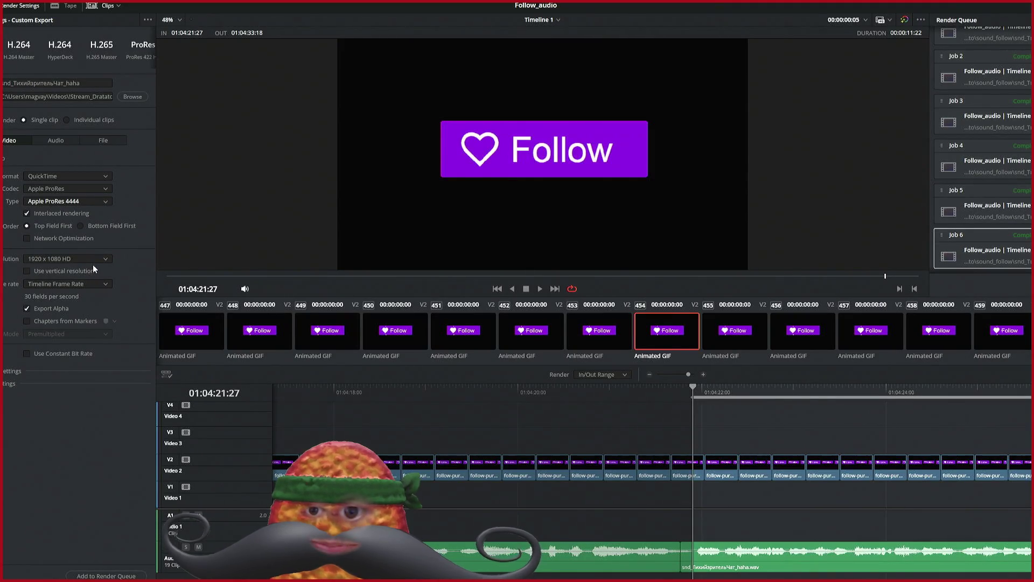
{"action": "left_click", "coordinate": [92, 251]}
{"action": "left_click", "coordinate": [80, 201]}
{"action": "left_click", "coordinate": [93, 266]}
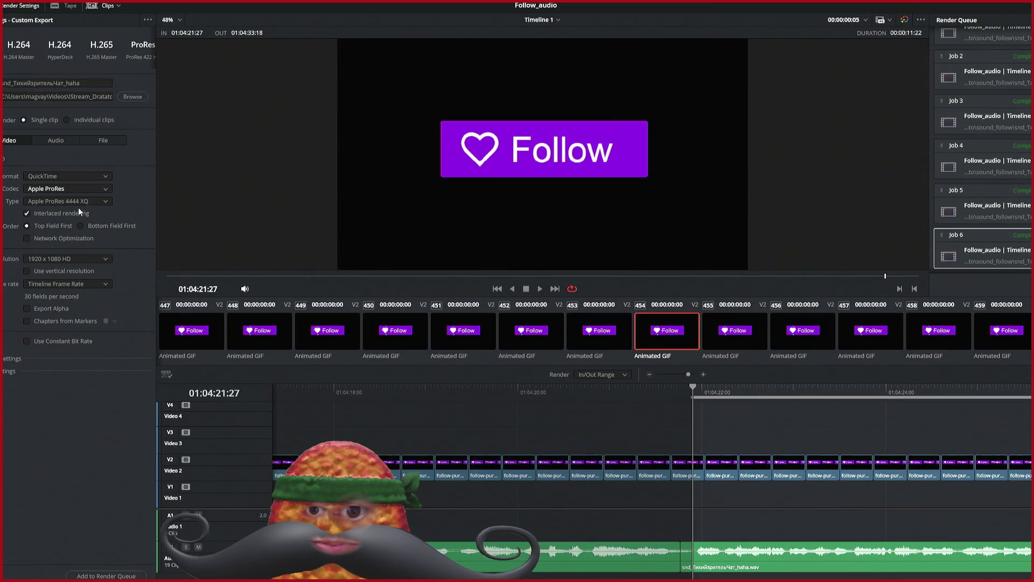
{"action": "left_click", "coordinate": [80, 251]}
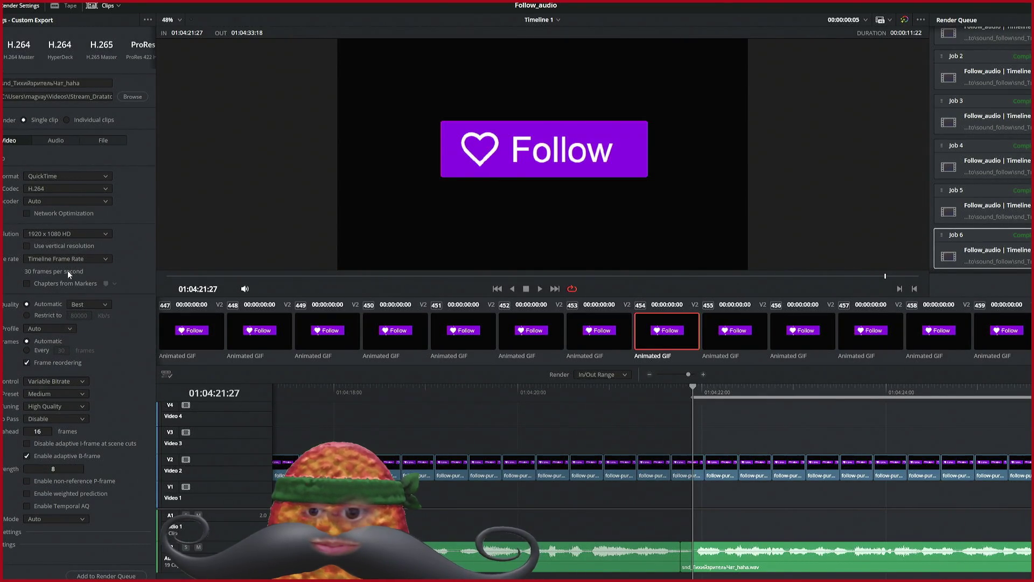
Step: Set the codec to H.265 with the NVIDIA encoder and Export Alpha enabled
{"action": "left_click", "coordinate": [73, 214]}
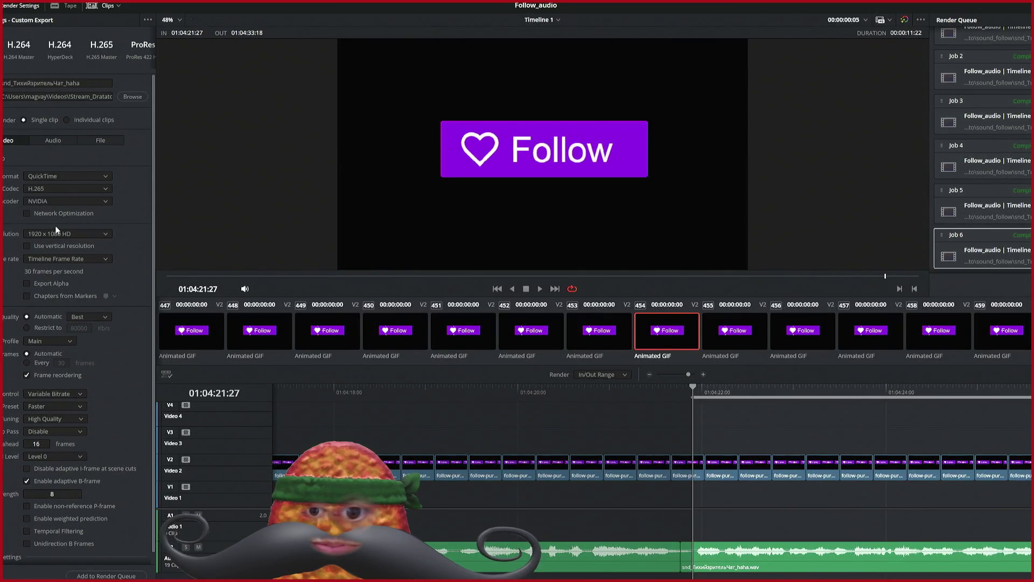
{"action": "left_click", "coordinate": [56, 283]}
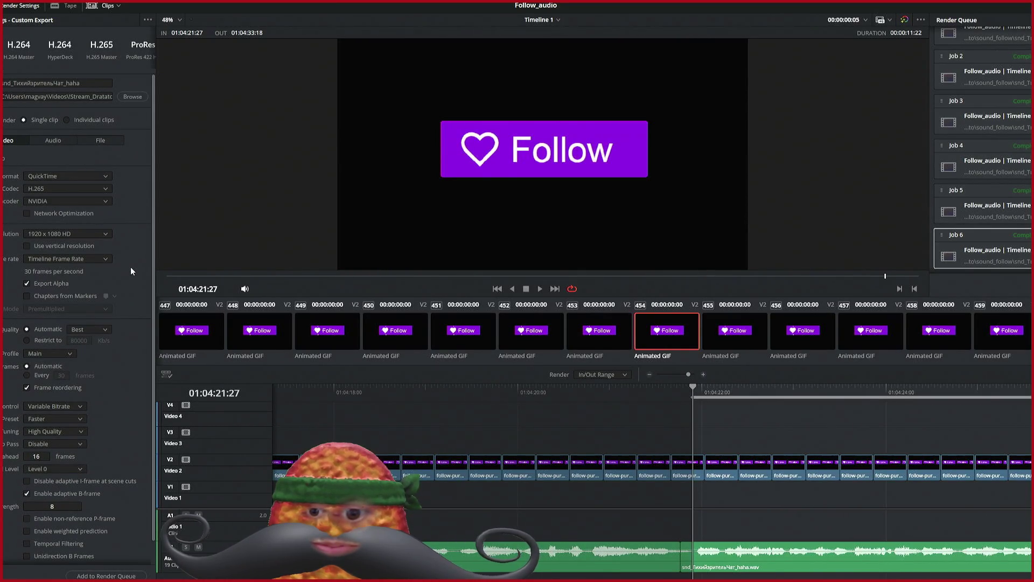
{"action": "scroll", "coordinate": [127, 267], "scroll_direction": "down", "scroll_amount": 1}
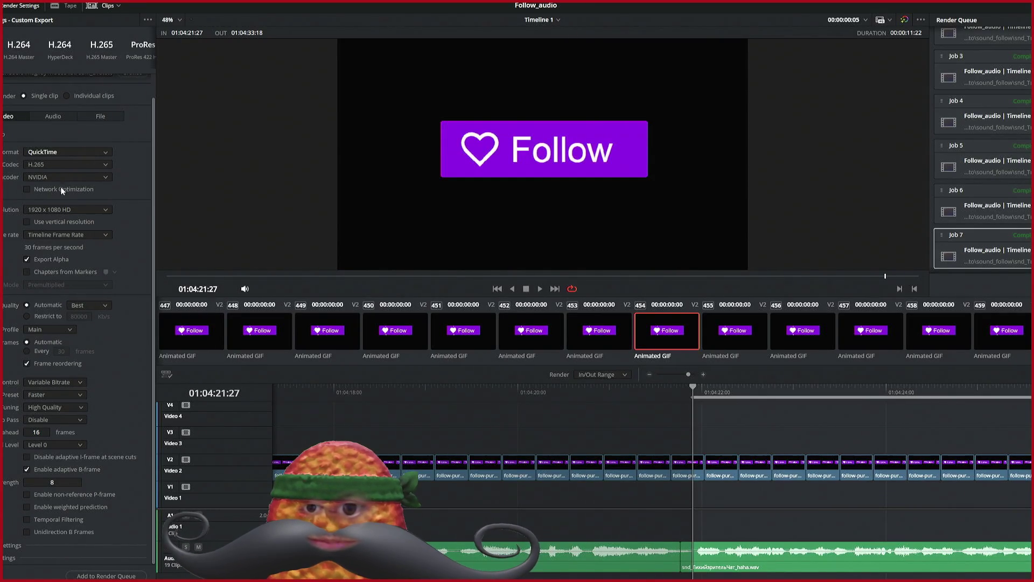
{"action": "scroll", "coordinate": [59, 180], "scroll_direction": "up", "scroll_amount": 5}
{"action": "scroll", "coordinate": [59, 188], "scroll_direction": "up", "scroll_amount": 1}
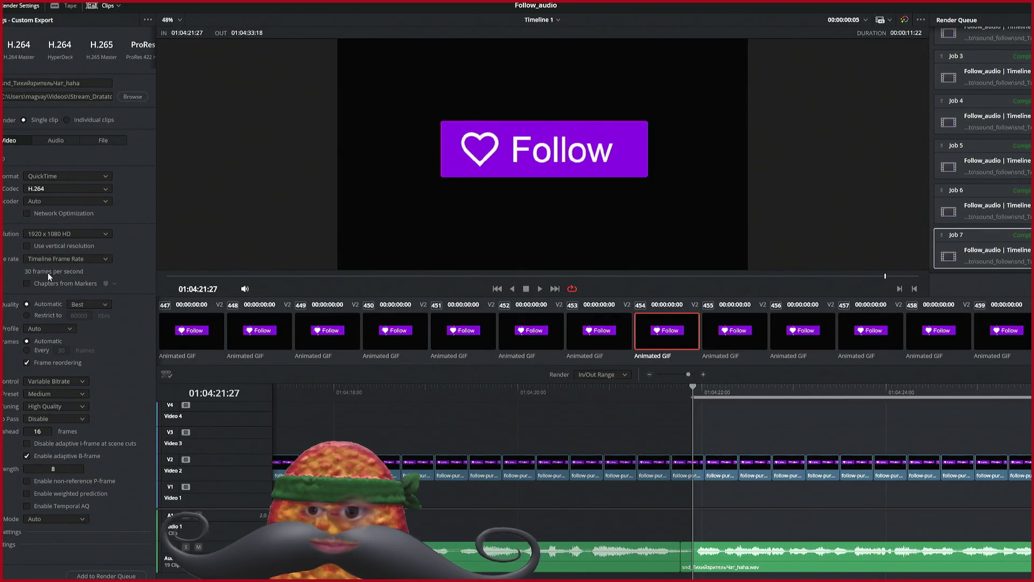
{"action": "left_click", "coordinate": [57, 188]}
{"action": "left_click", "coordinate": [57, 203]}
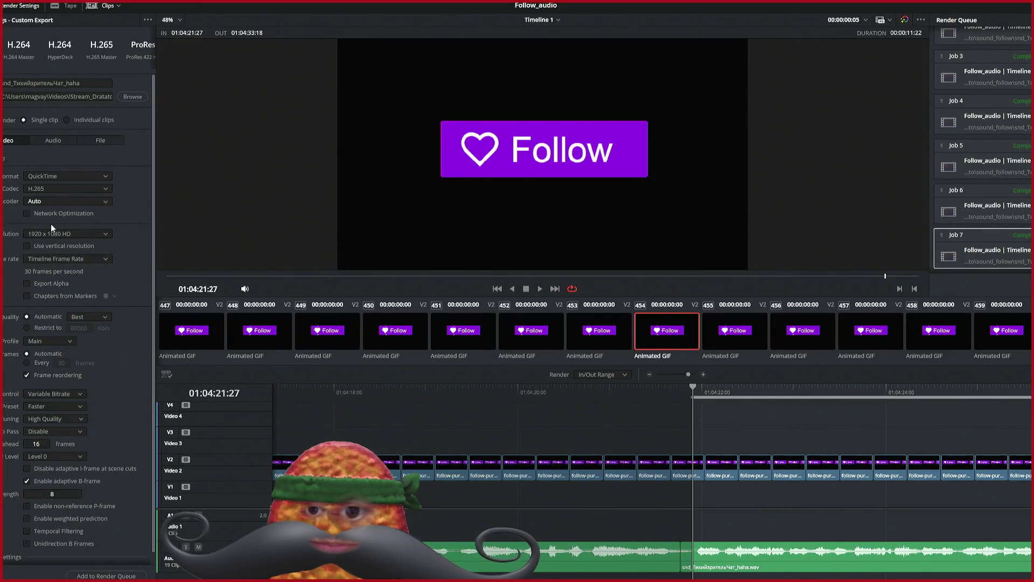
{"action": "left_click", "coordinate": [67, 201]}
{"action": "left_click", "coordinate": [70, 238]}
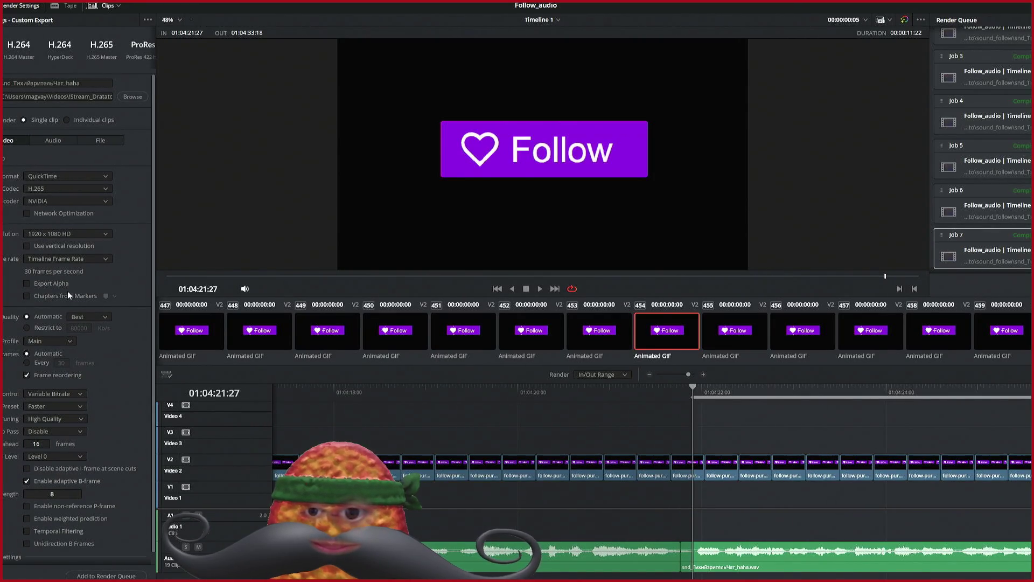
{"action": "left_click", "coordinate": [45, 284]}
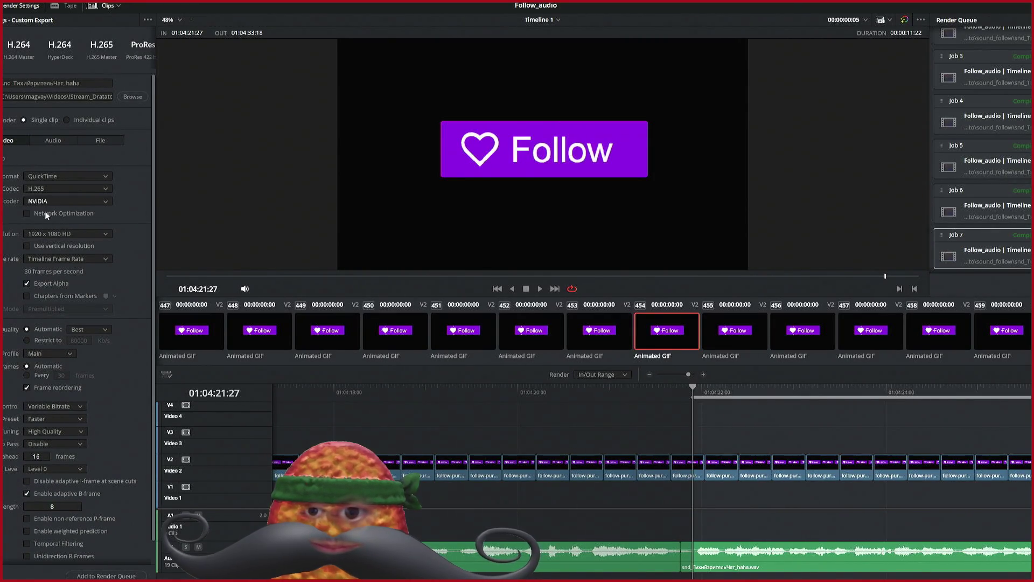
Step: Add the H.265 alpha export to the queue, render all jobs, then go to the Media page
{"action": "scroll", "coordinate": [131, 277], "scroll_direction": "down", "scroll_amount": 1}
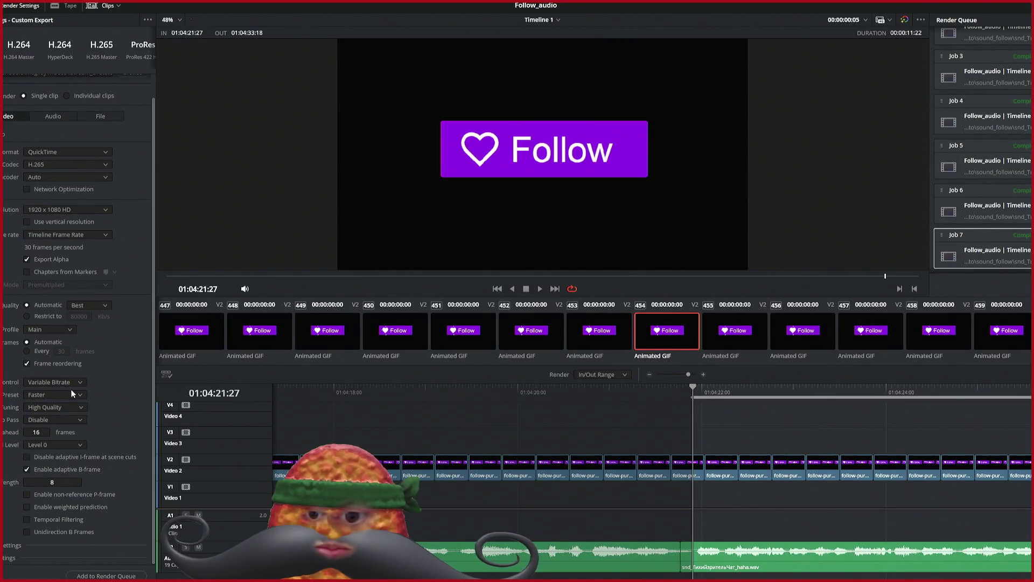
{"action": "left_click", "coordinate": [86, 575]}
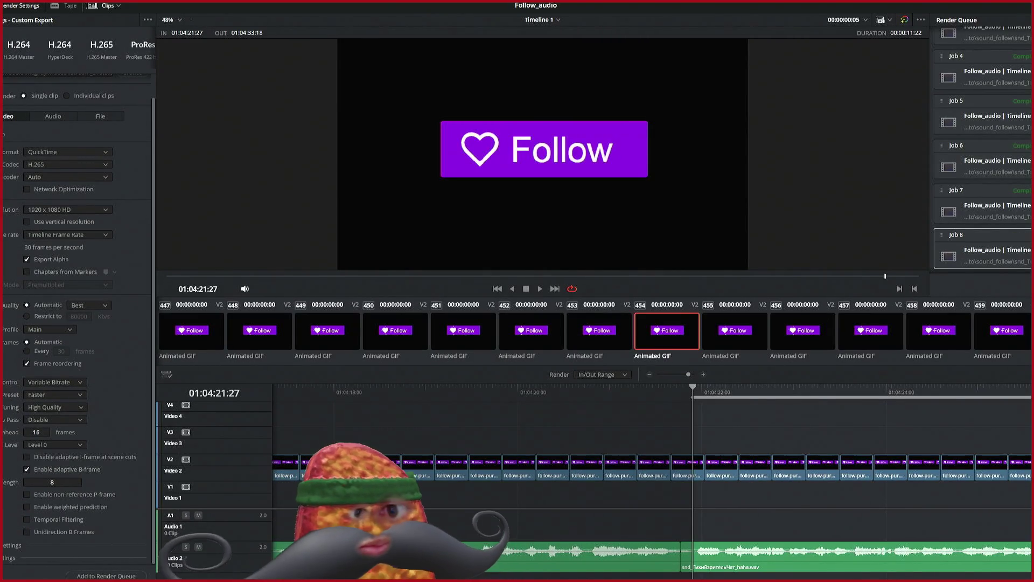
{"action": "left_click", "coordinate": [1014, 282]}
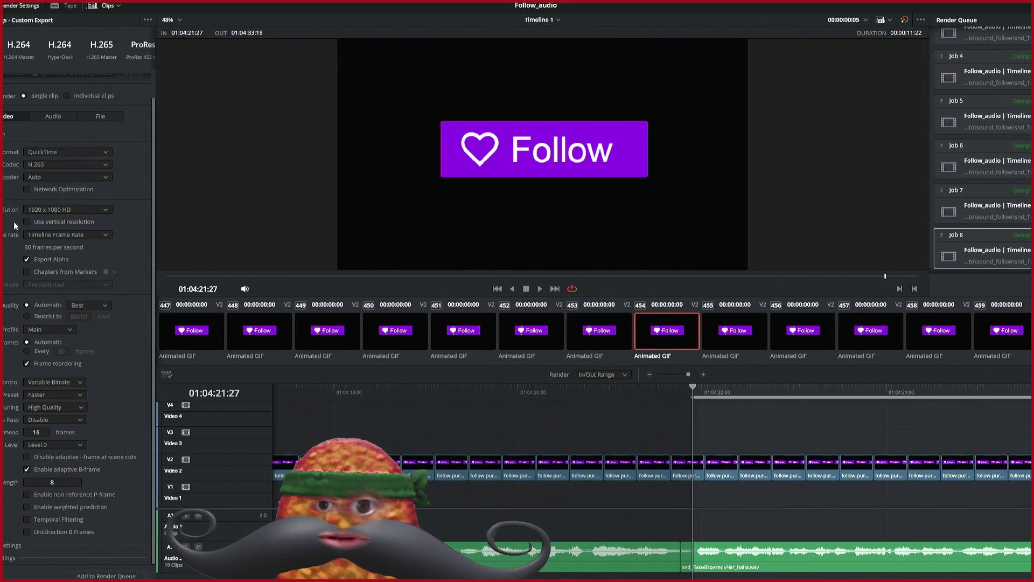
{"action": "key", "text": "shift+2"}
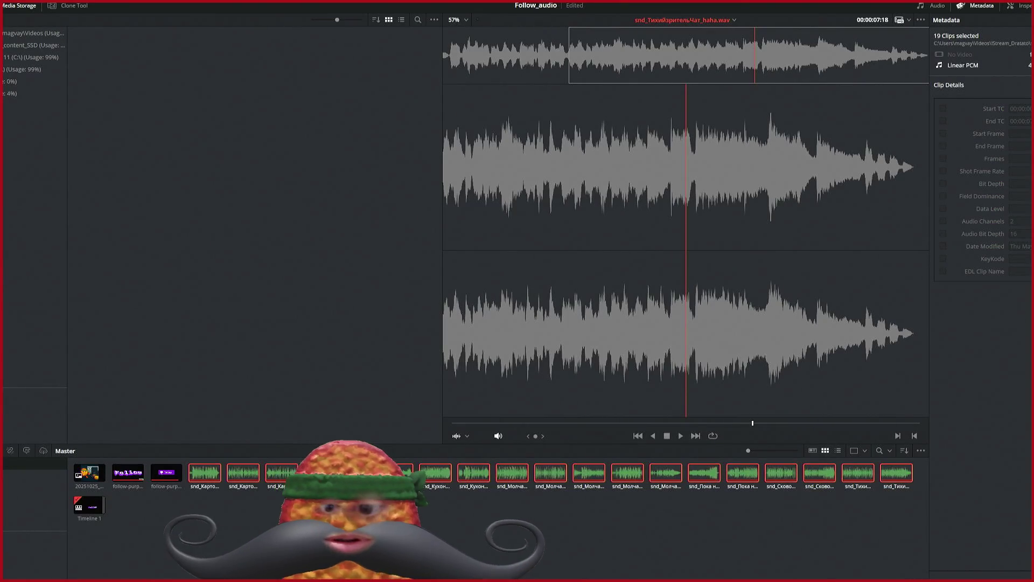
Step: On the Edit page, place the rendered Follow clip onto track V4
{"action": "key", "text": "shift+4"}
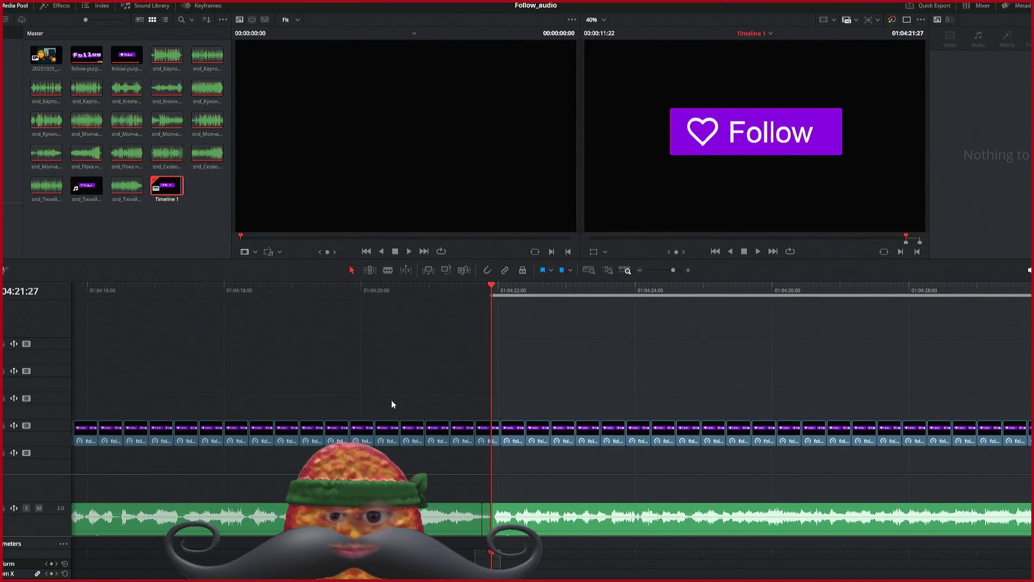
{"action": "left_click", "coordinate": [90, 191]}
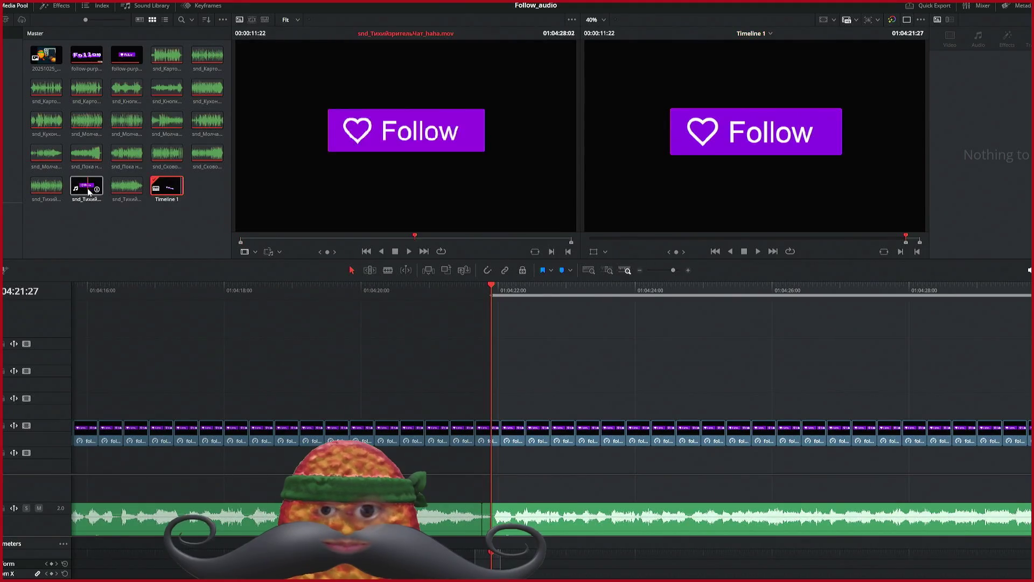
{"action": "mouse_move", "coordinate": [89, 191]}
{"action": "left_mouse_down"}
{"action": "mouse_move", "coordinate": [351, 131]}
{"action": "mouse_move", "coordinate": [335, 362]}
{"action": "mouse_move", "coordinate": [280, 396]}
{"action": "left_mouse_up"}
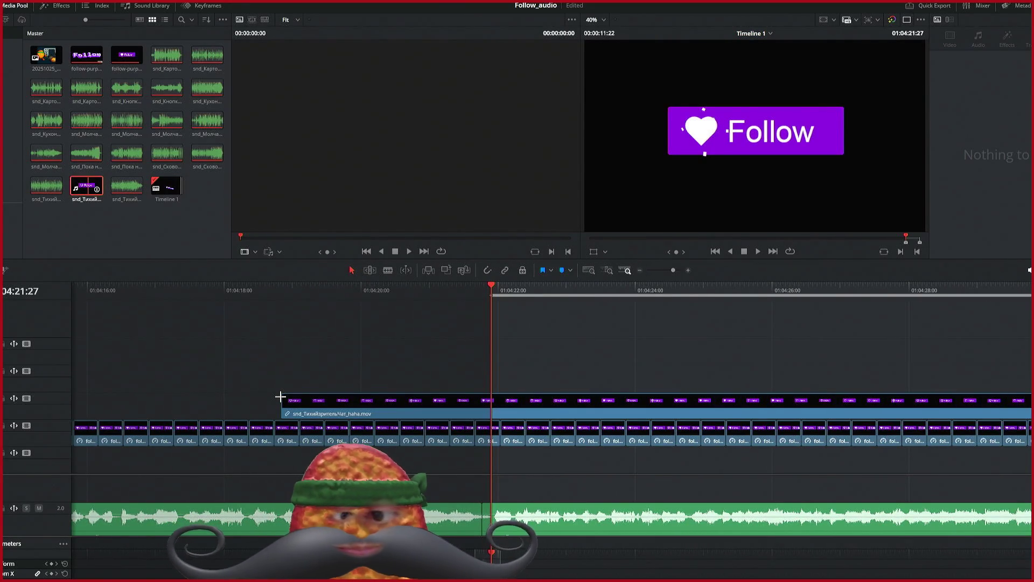
{"action": "key", "text": "shift+z"}
{"action": "mouse_move", "coordinate": [619, 407]}
{"action": "left_mouse_down"}
{"action": "mouse_move", "coordinate": [122, 338]}
{"action": "mouse_move", "coordinate": [106, 379]}
{"action": "left_mouse_up"}
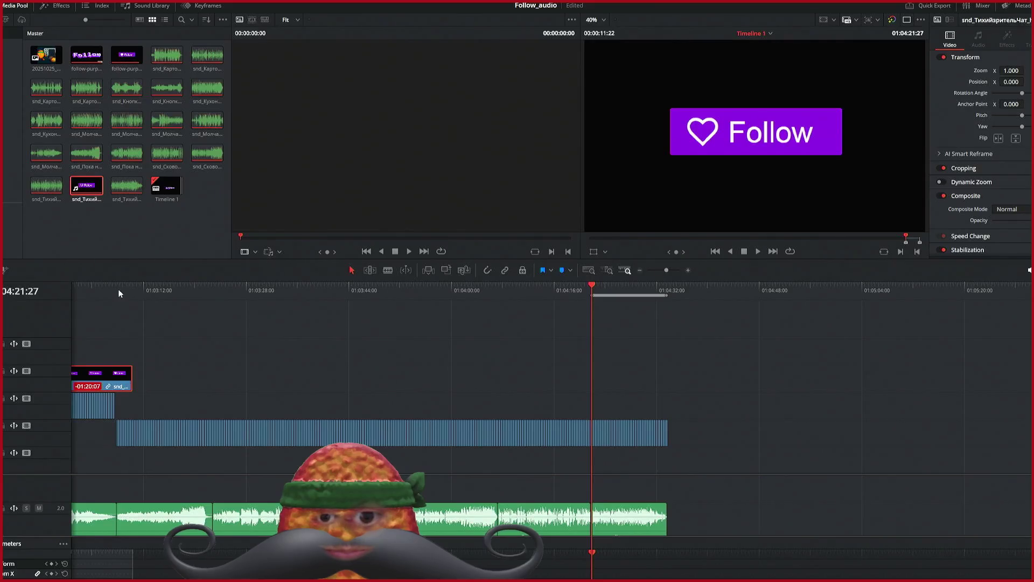
Step: Play back the rendered clip on V4, then undo to remove it from the timeline
{"action": "left_click", "coordinate": [94, 290]}
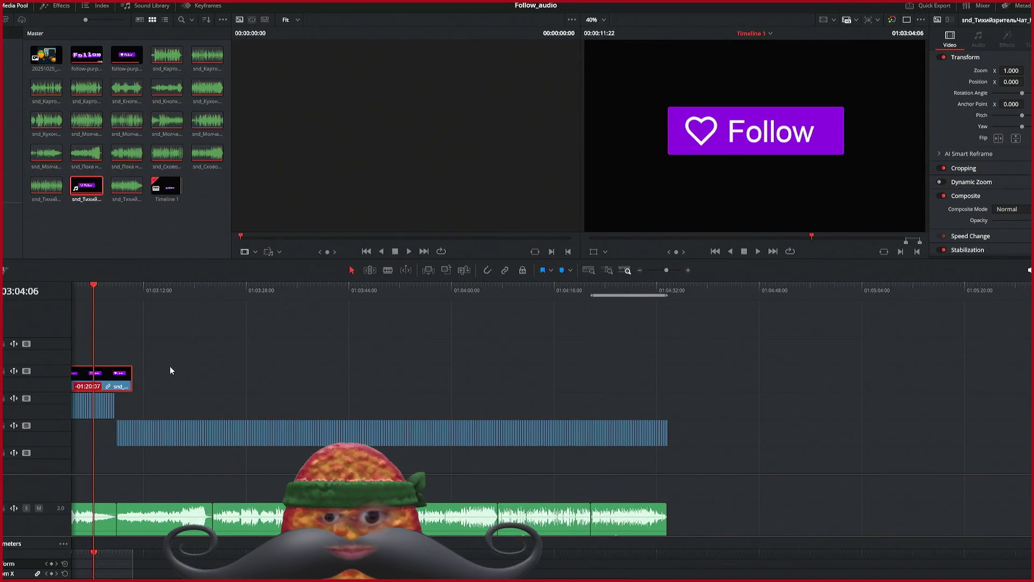
{"action": "scroll", "coordinate": [153, 361], "scroll_direction": "left", "scroll_amount": 5}
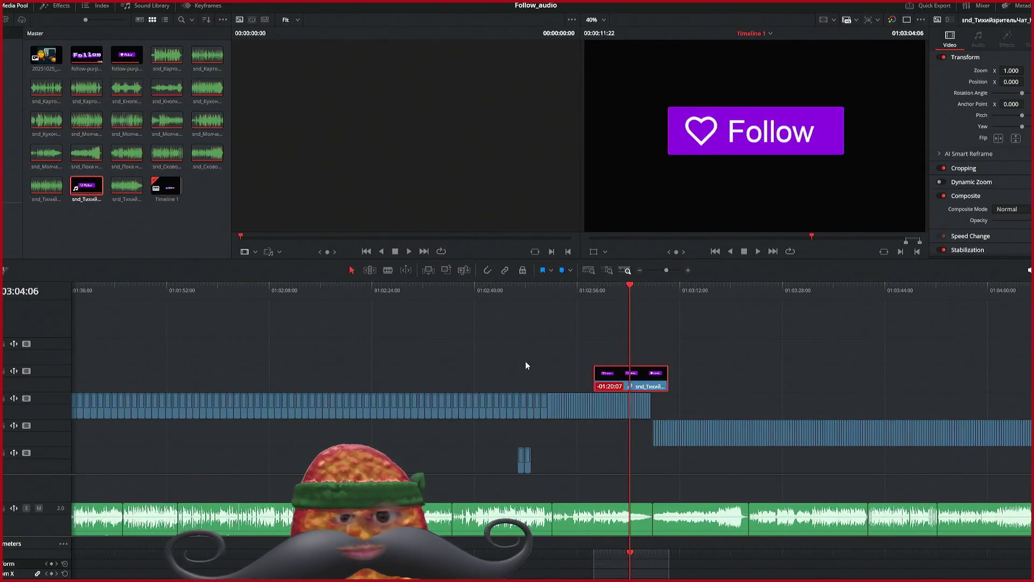
{"action": "left_click_drag", "start_coordinate": [609, 378], "coordinate": [438, 378]}
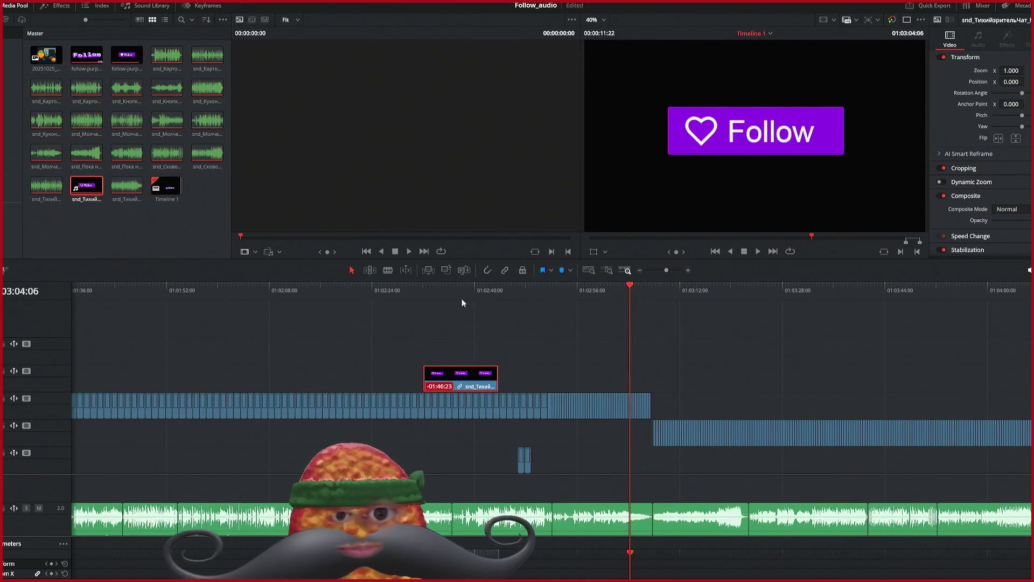
{"action": "left_click", "coordinate": [446, 294]}
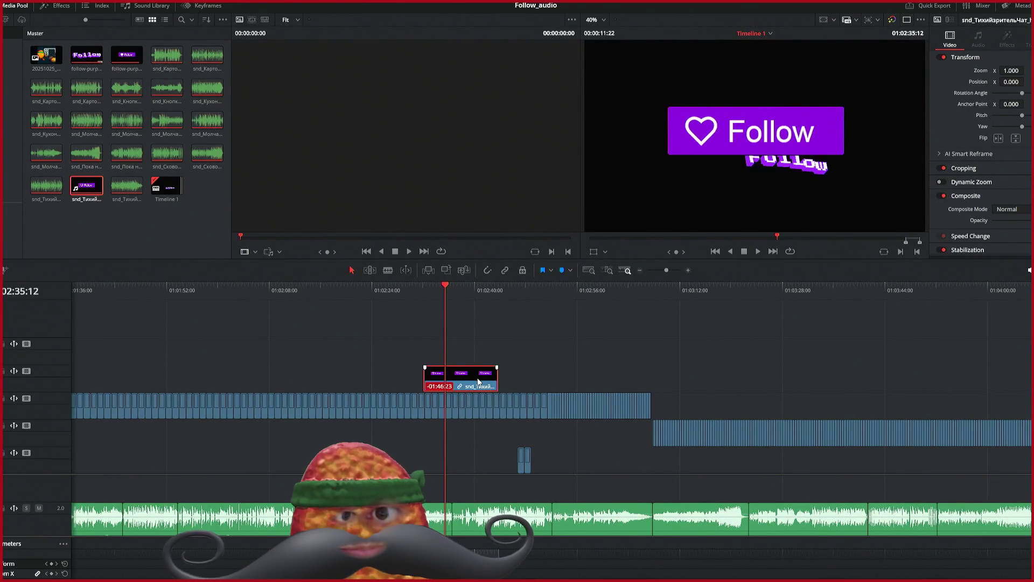
{"action": "key", "text": "space"}
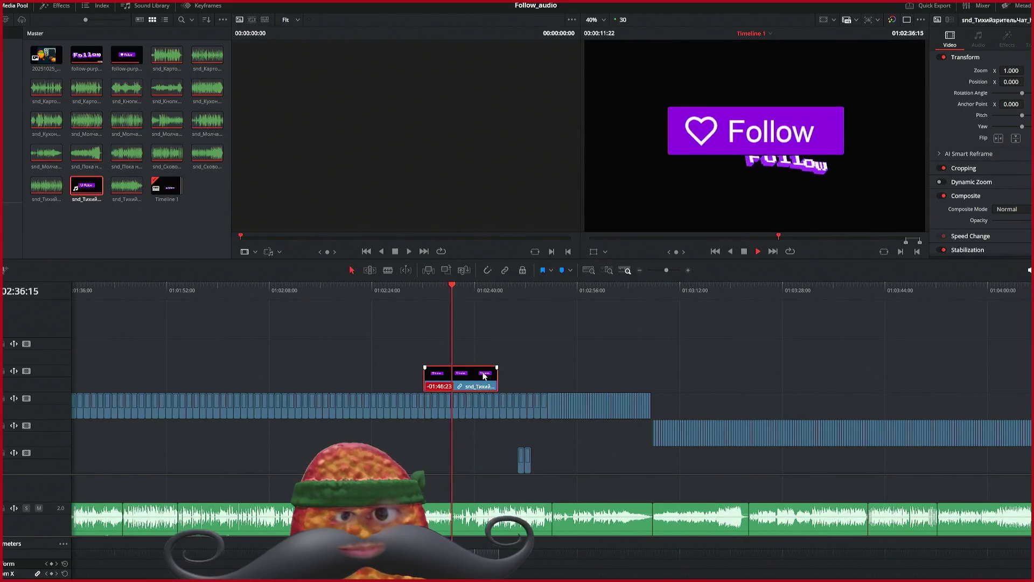
{"action": "key", "text": "space"}
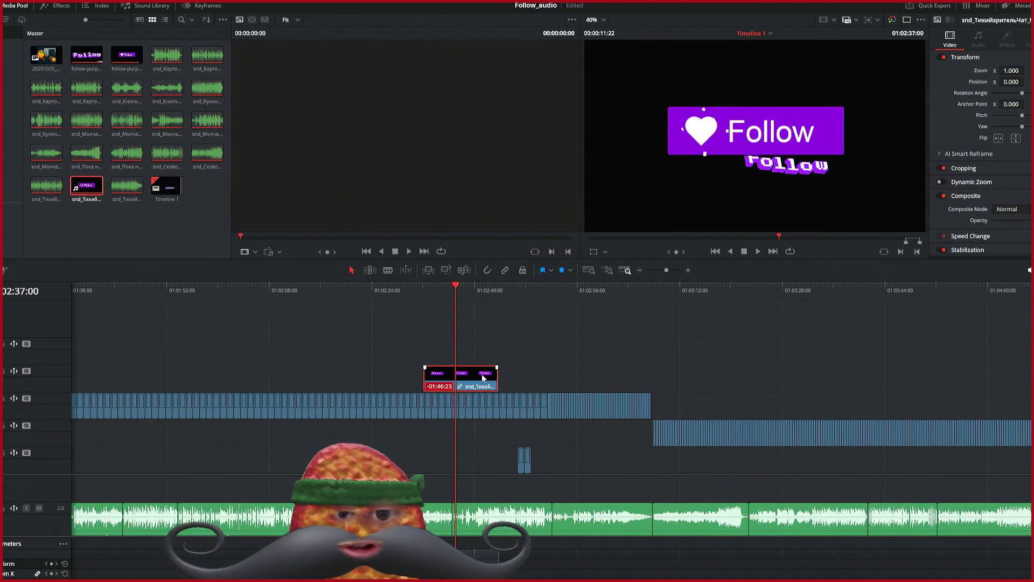
{"action": "key", "text": "ctrl+z"}
{"action": "key", "text": "ctrl+z"}
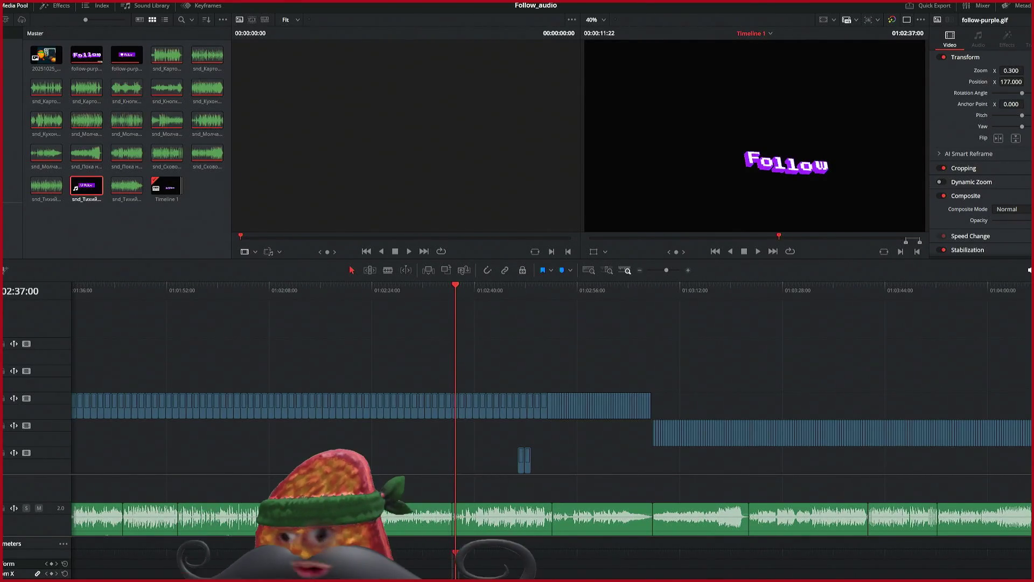
{"action": "key", "text": "q"}
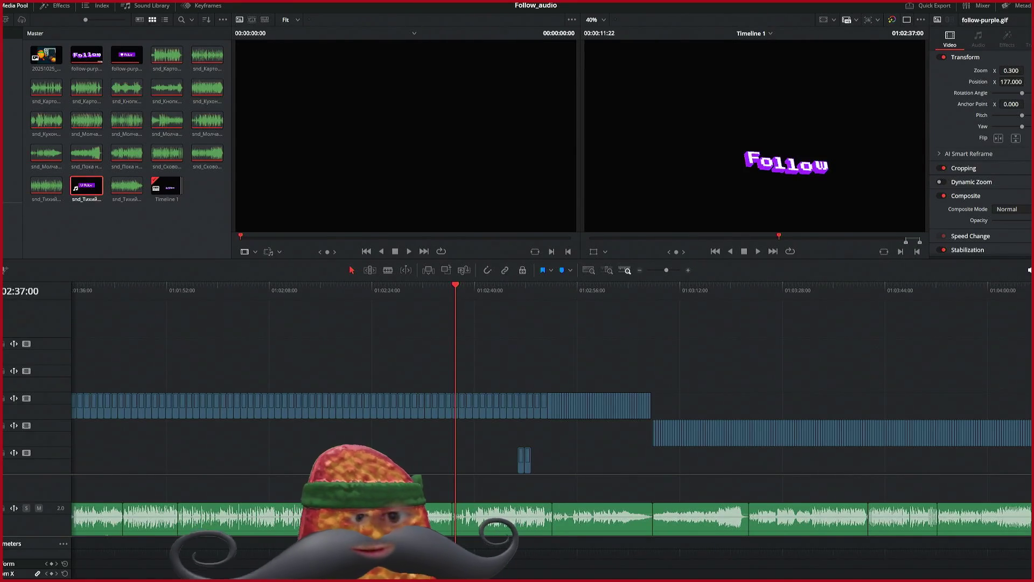
Step: Zoom in and scroll the timeline right to its end region past 01:04:20
{"action": "scroll", "coordinate": [539, 409], "scroll_direction": "right", "scroll_amount": 5}
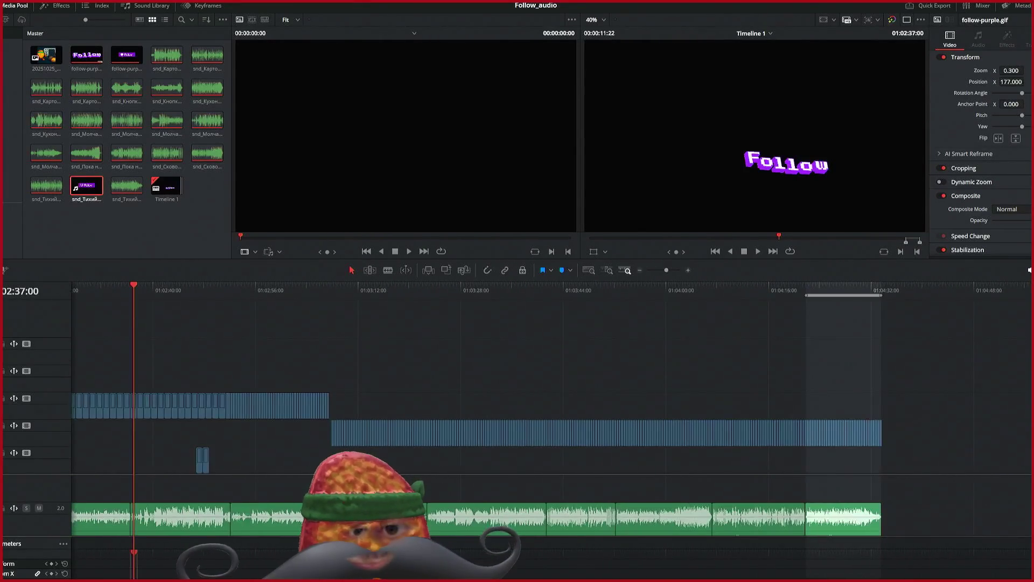
{"action": "key", "text": "ctrl+equal"}
{"action": "key", "text": "ctrl+equal"}
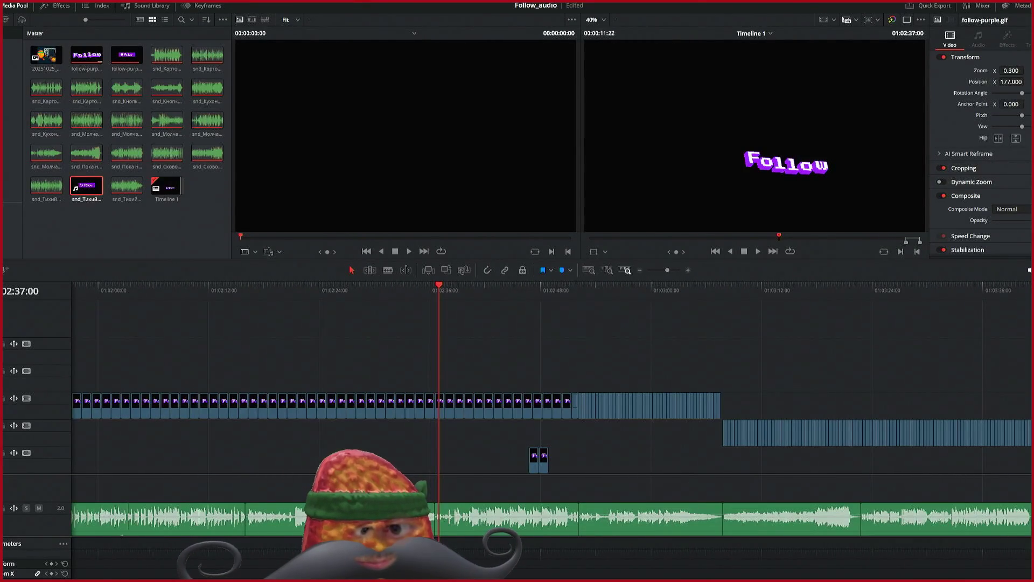
{"action": "scroll", "coordinate": [538, 409], "scroll_direction": "right", "scroll_amount": 1}
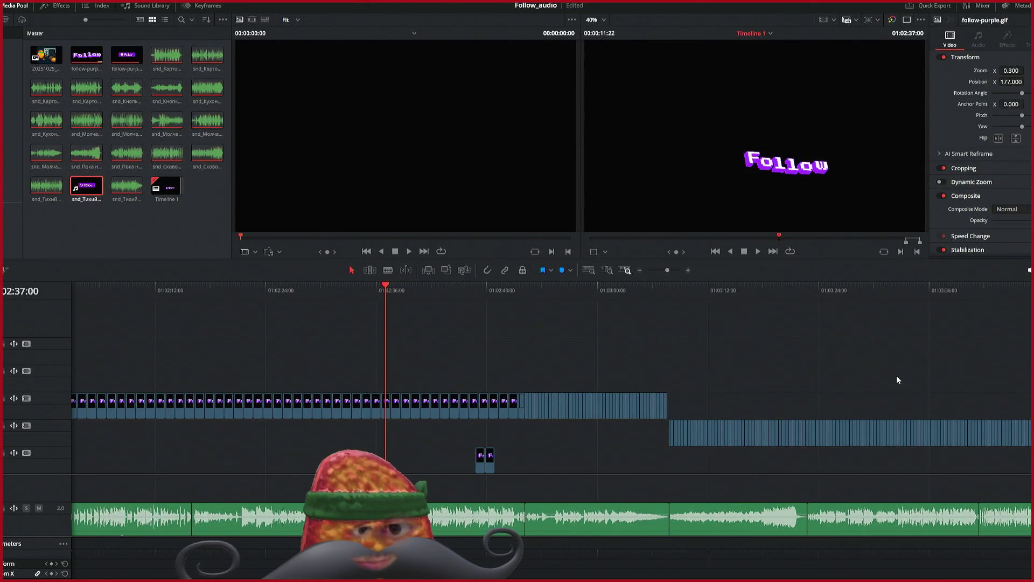
{"action": "scroll", "coordinate": [895, 375], "scroll_direction": "left", "scroll_amount": 2}
{"action": "scroll", "coordinate": [900, 373], "scroll_direction": "right", "scroll_amount": 12}
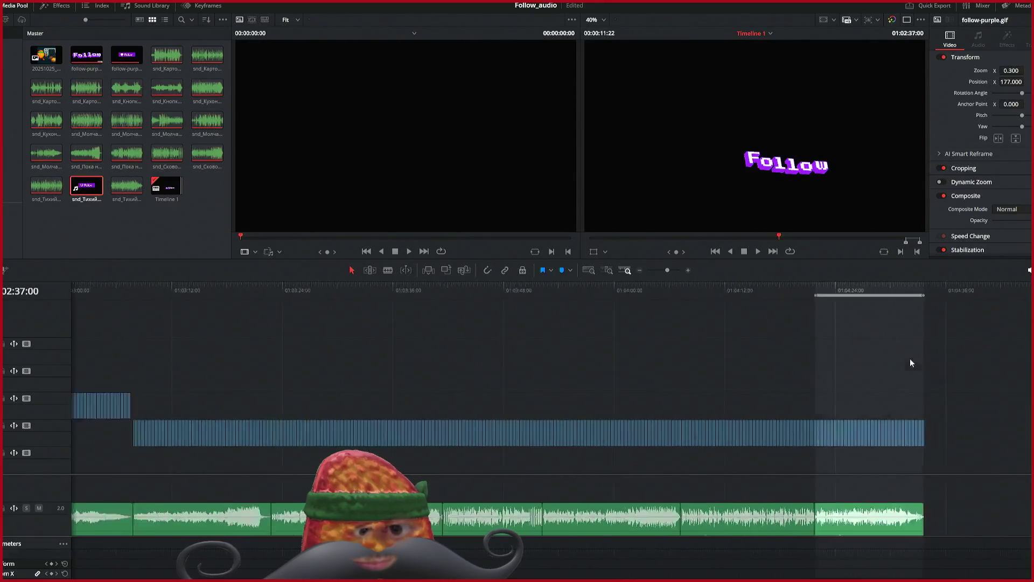
{"action": "key", "text": "ctrl+equal"}
{"action": "key", "text": "ctrl+equal"}
{"action": "scroll", "coordinate": [808, 409], "scroll_direction": "left", "scroll_amount": 1}
{"action": "scroll", "coordinate": [855, 408], "scroll_direction": "right", "scroll_amount": 12}
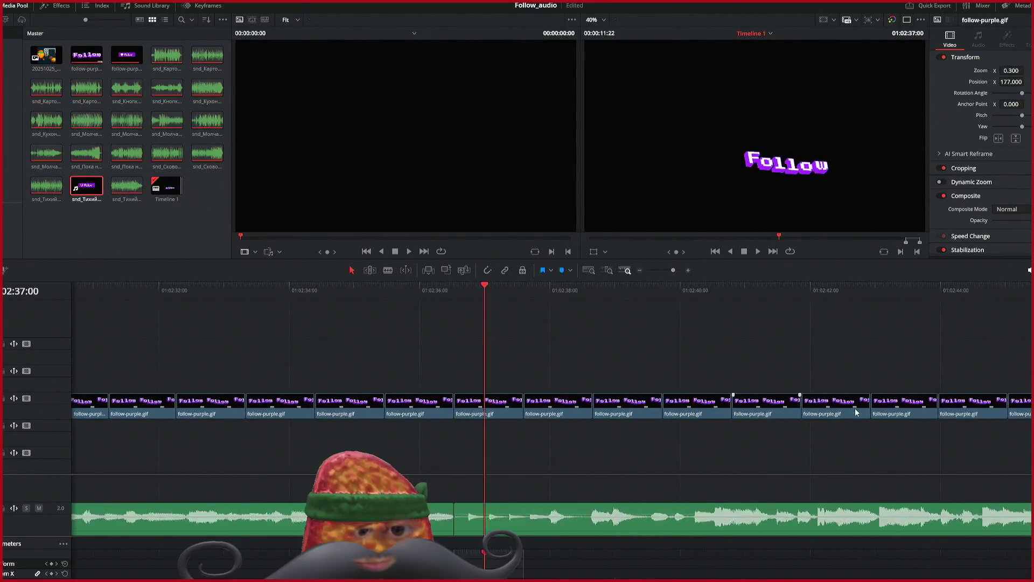
{"action": "scroll", "coordinate": [872, 397], "scroll_direction": "right", "scroll_amount": 15}
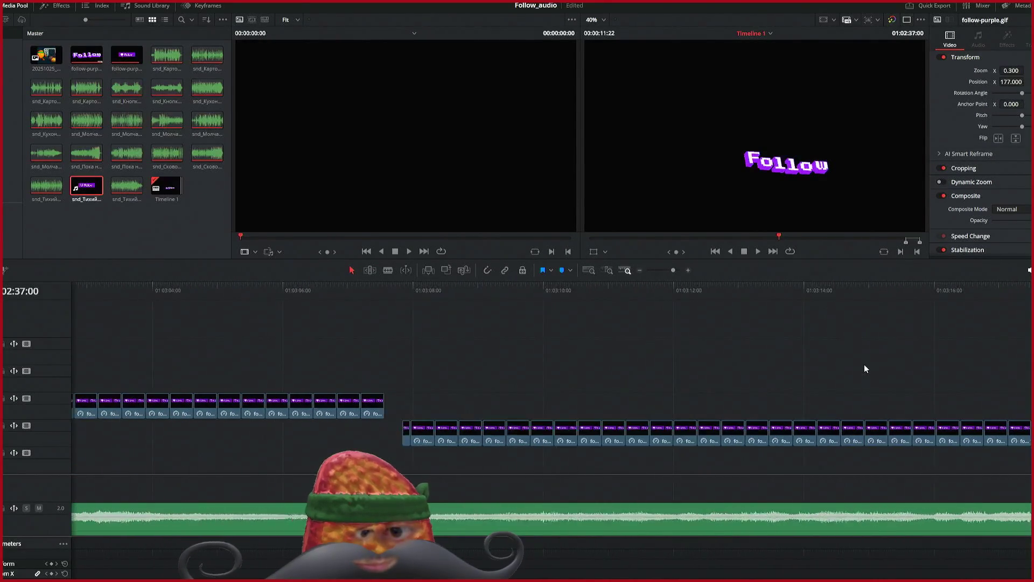
{"action": "scroll", "coordinate": [859, 355], "scroll_direction": "right", "scroll_amount": 20}
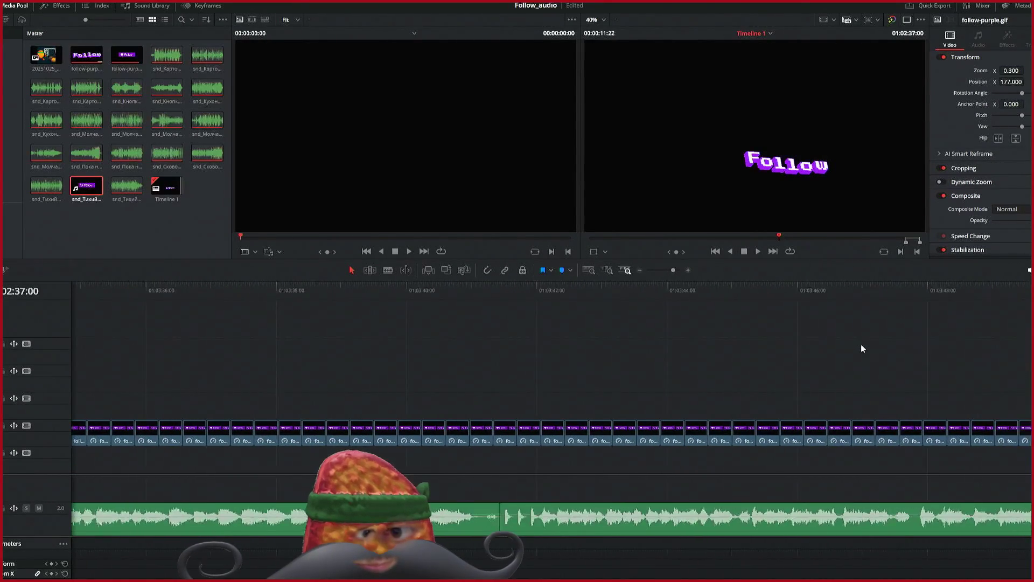
{"action": "scroll", "coordinate": [863, 347], "scroll_direction": "right", "scroll_amount": 15}
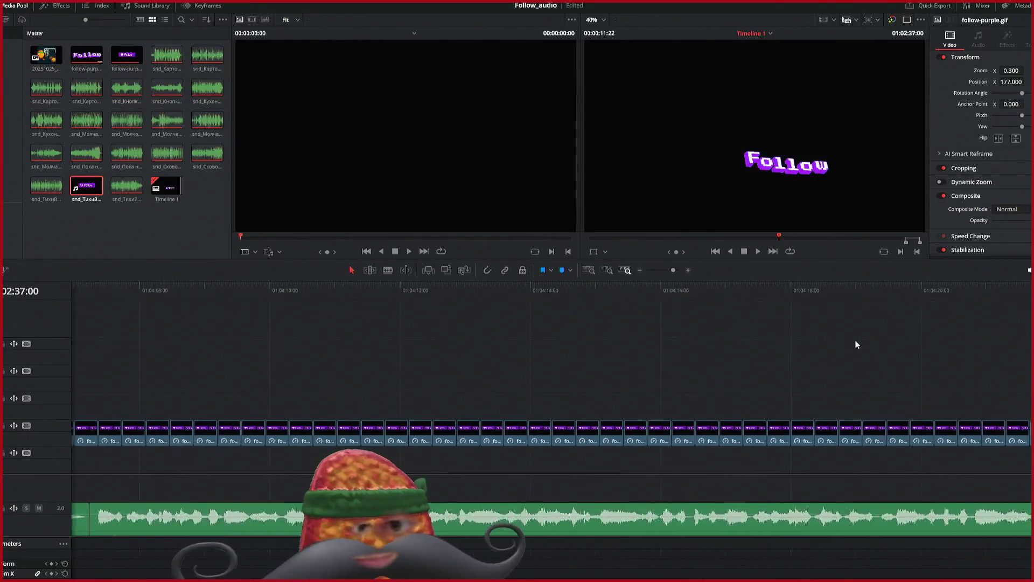
{"action": "scroll", "coordinate": [856, 339], "scroll_direction": "right", "scroll_amount": 4}
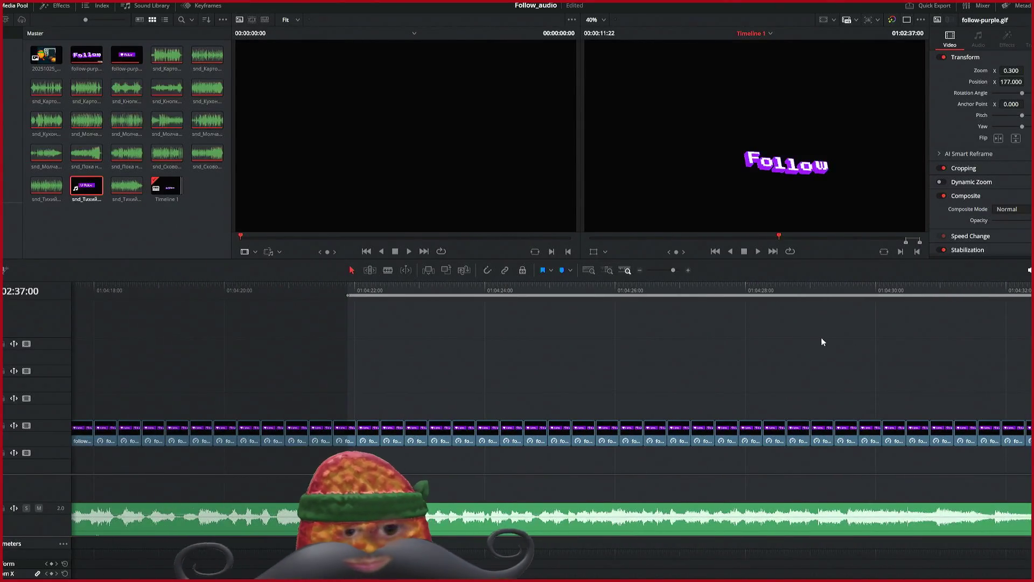
Step: Mark the range 01:04:07:07 to 01:04:21:27 over the last sound, then open Deliver
{"action": "left_click", "coordinate": [340, 287]}
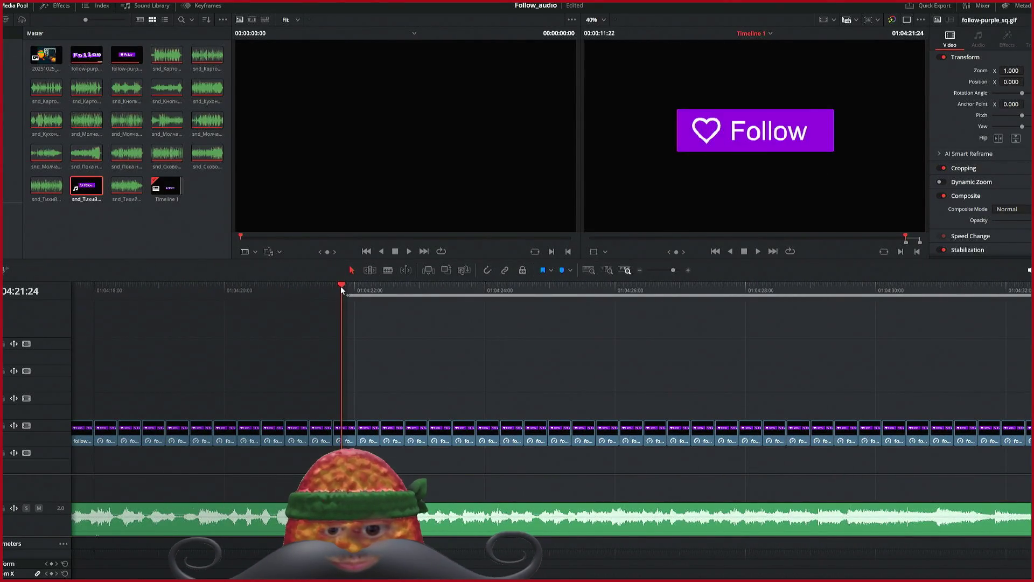
{"action": "left_click_drag", "start_coordinate": [339, 287], "coordinate": [347, 289]}
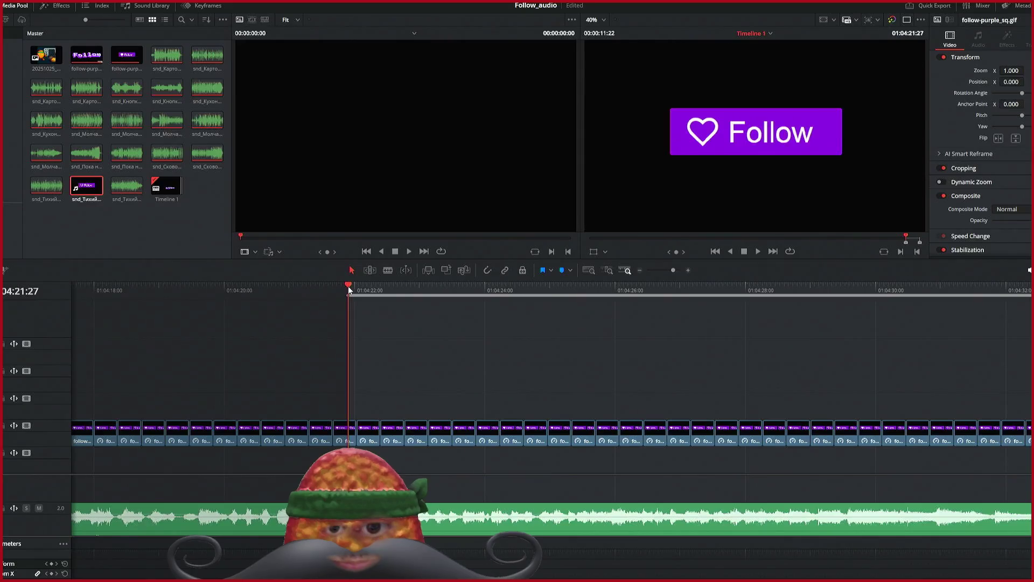
{"action": "key", "text": "o"}
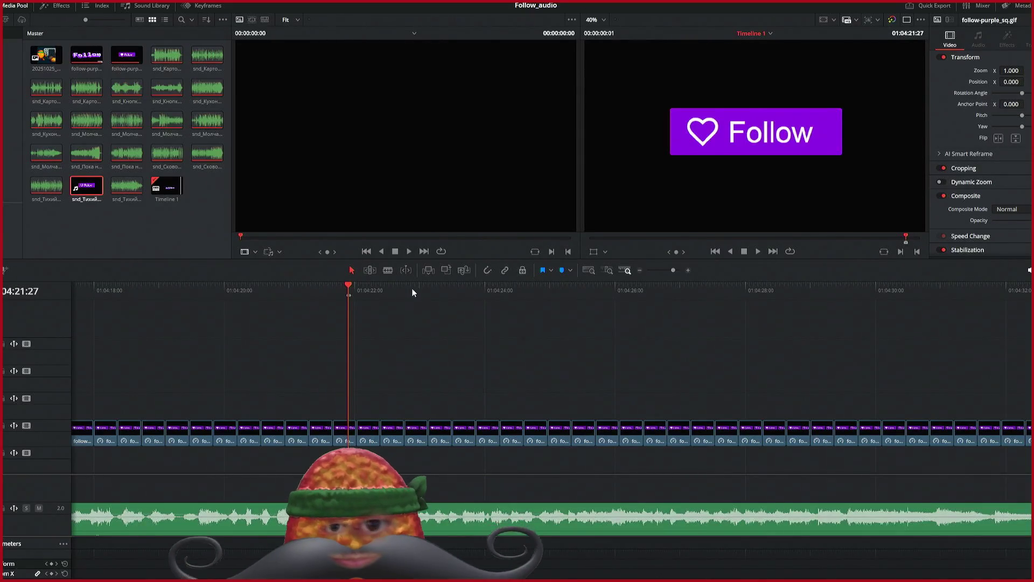
{"action": "scroll", "coordinate": [420, 286], "scroll_direction": "left", "scroll_amount": 10}
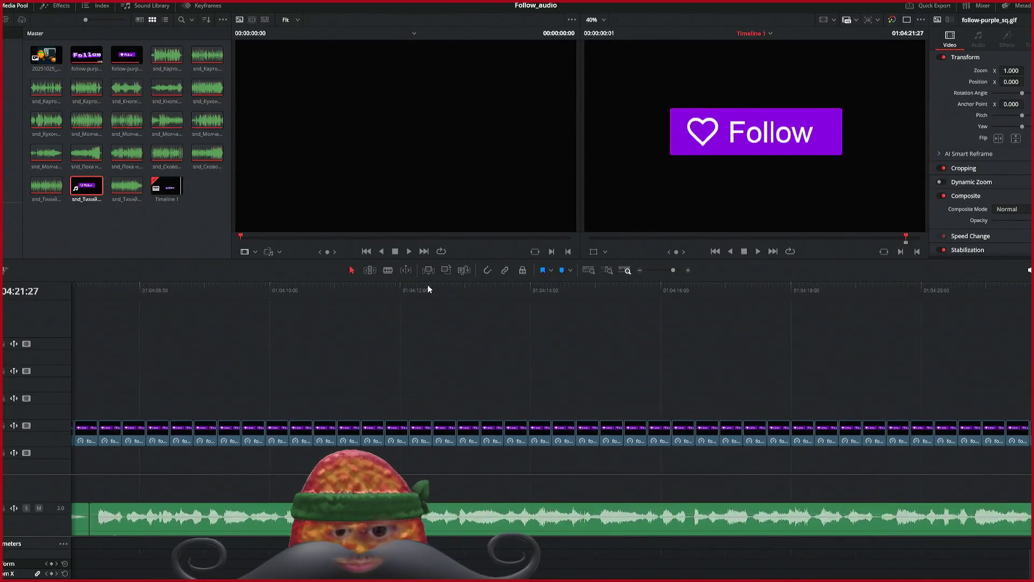
{"action": "left_click_drag", "start_coordinate": [469, 289], "coordinate": [465, 288]}
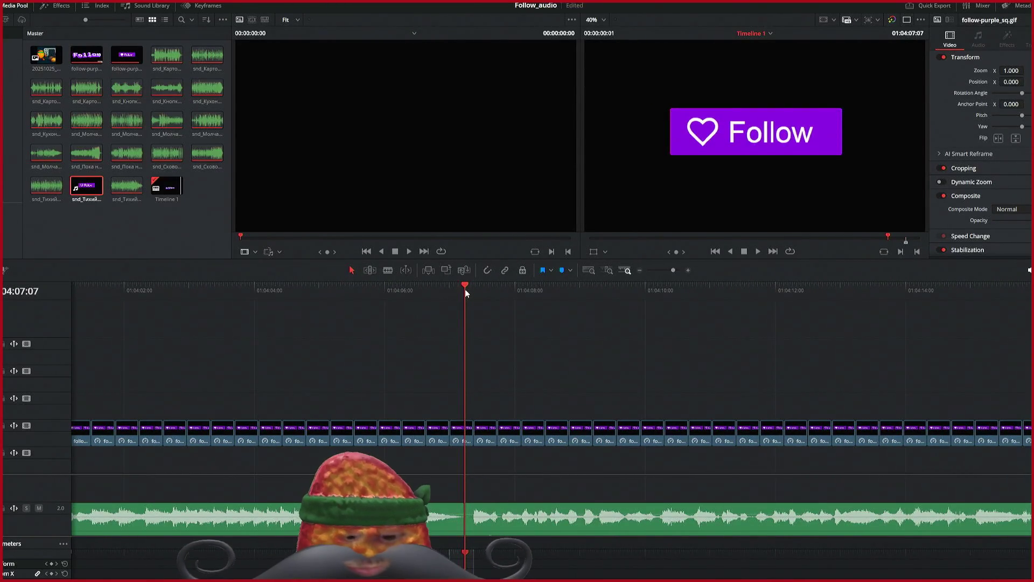
{"action": "key", "text": "i"}
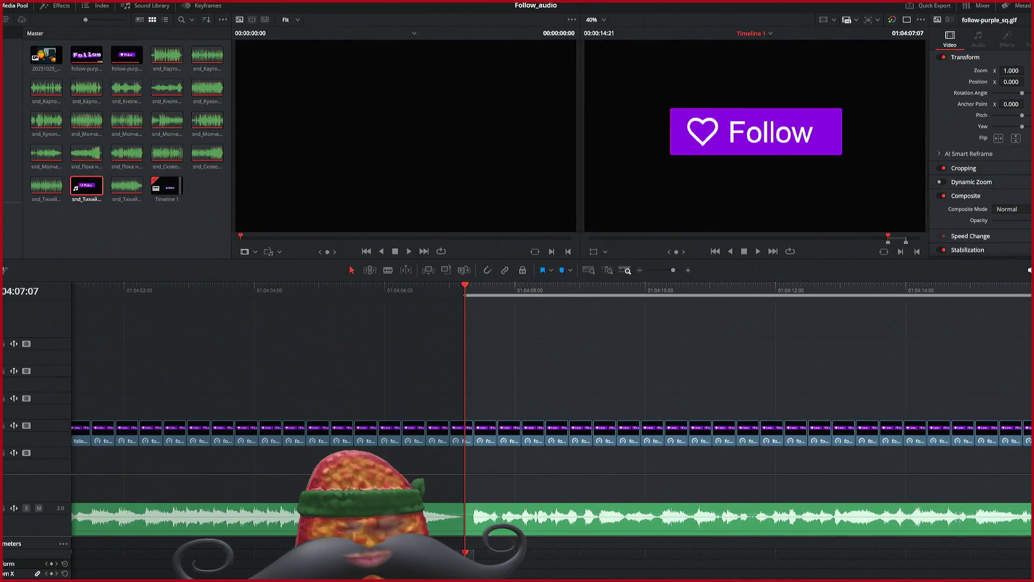
{"action": "left_click", "coordinate": [638, 533]}
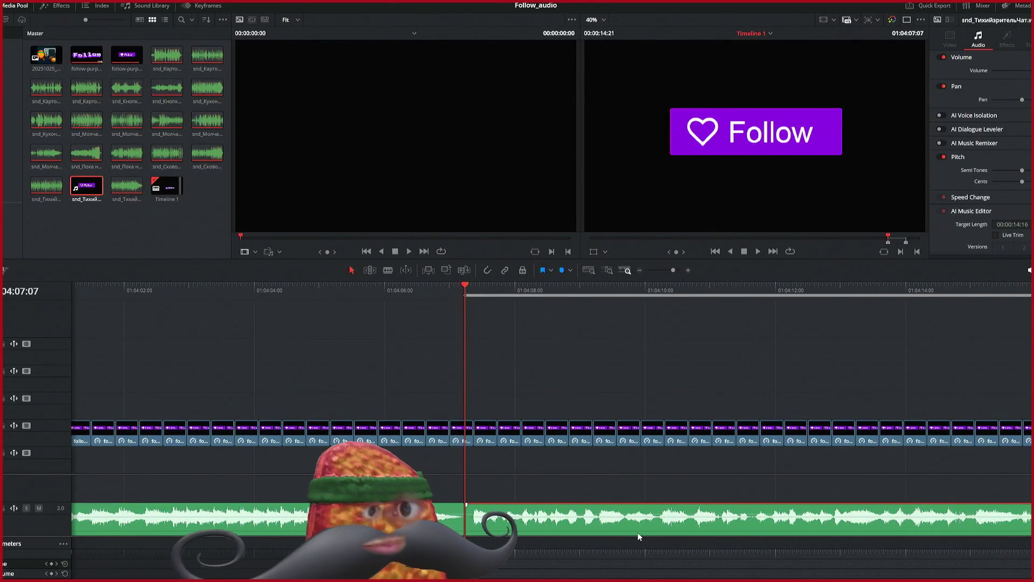
{"action": "key", "text": "shift+8"}
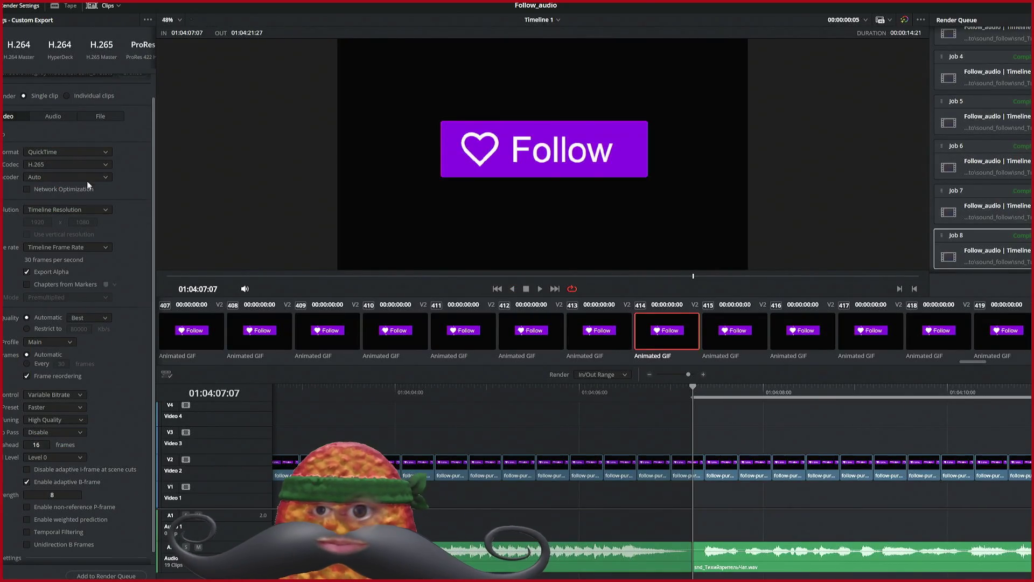
Step: Queue Job 9 for the last sound, then mark the range 01:03:52:07 to 01:04:07:07
{"action": "scroll", "coordinate": [87, 185], "scroll_direction": "up", "scroll_amount": 2}
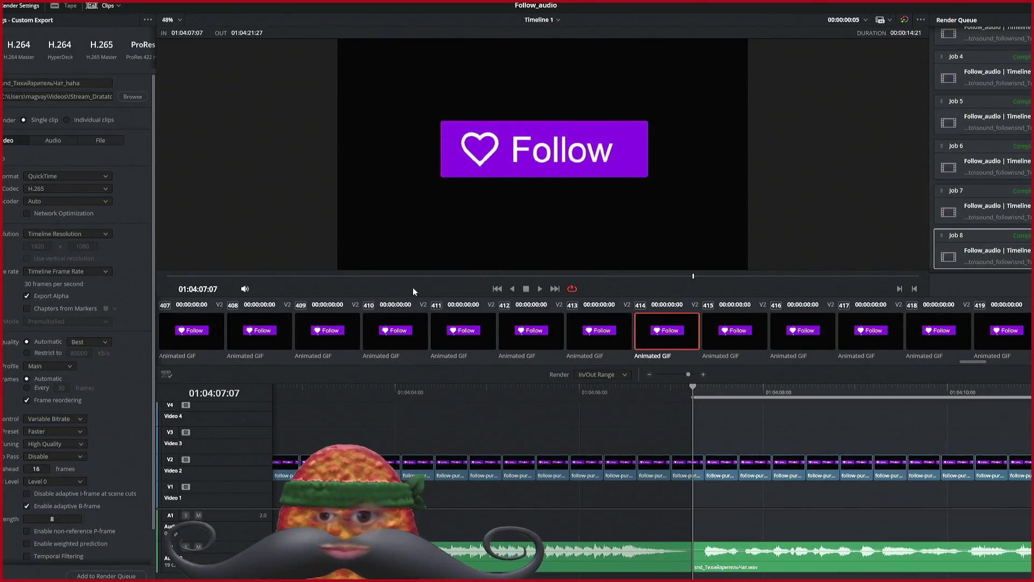
{"action": "left_click", "coordinate": [106, 576]}
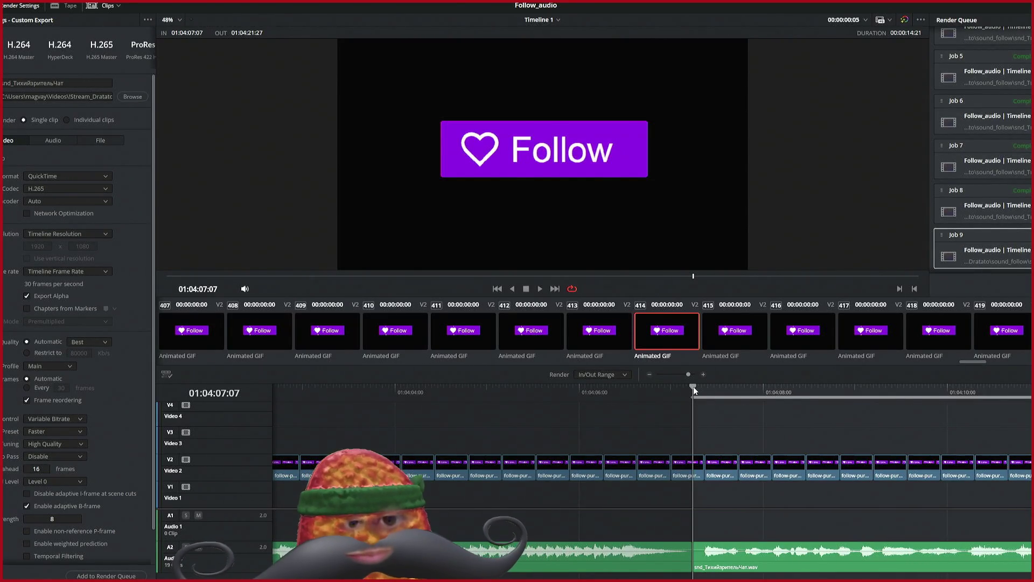
{"action": "key", "text": "o"}
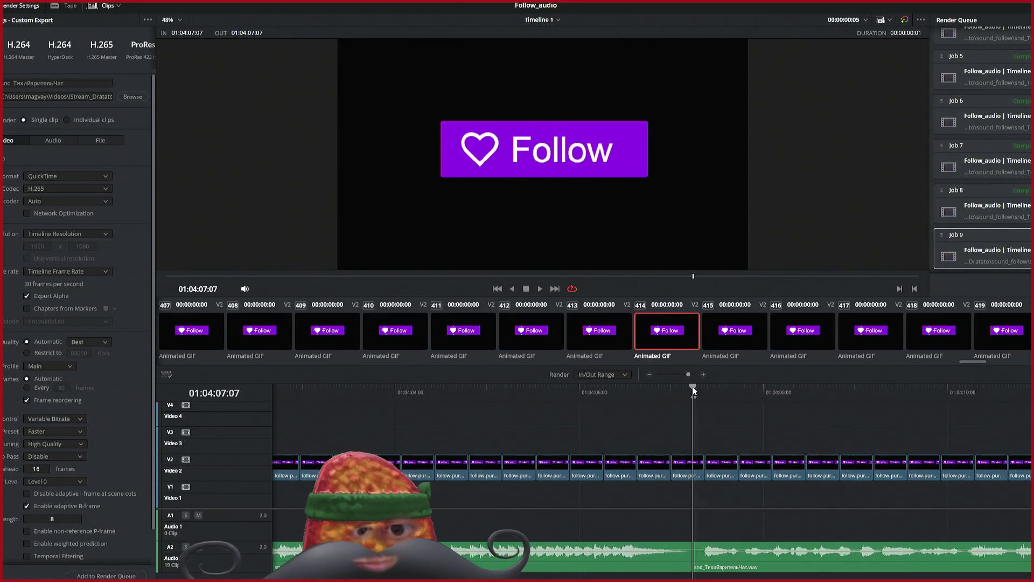
{"action": "scroll", "coordinate": [651, 397], "scroll_direction": "left", "scroll_amount": 6}
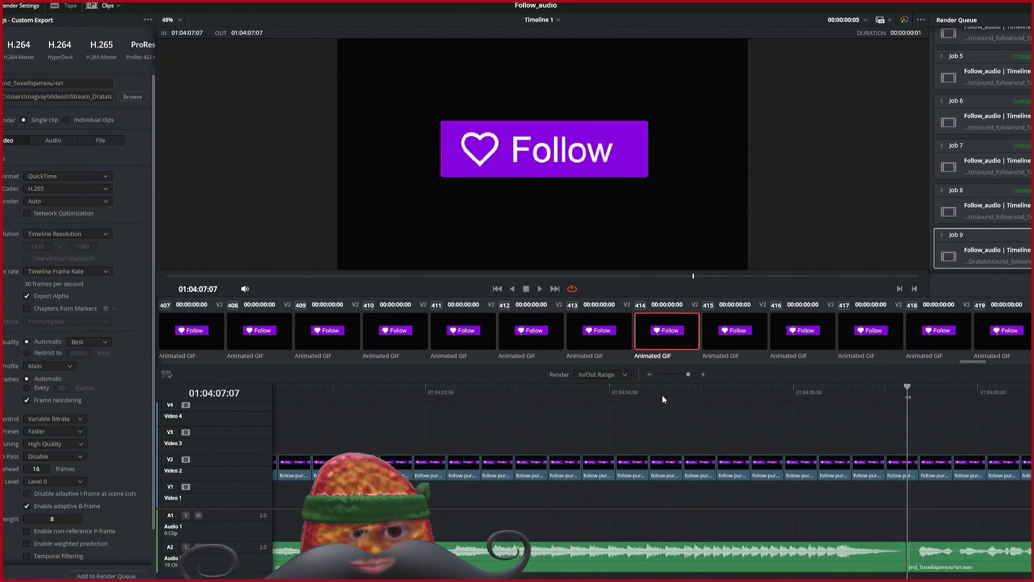
{"action": "scroll", "coordinate": [660, 401], "scroll_direction": "left", "scroll_amount": 15}
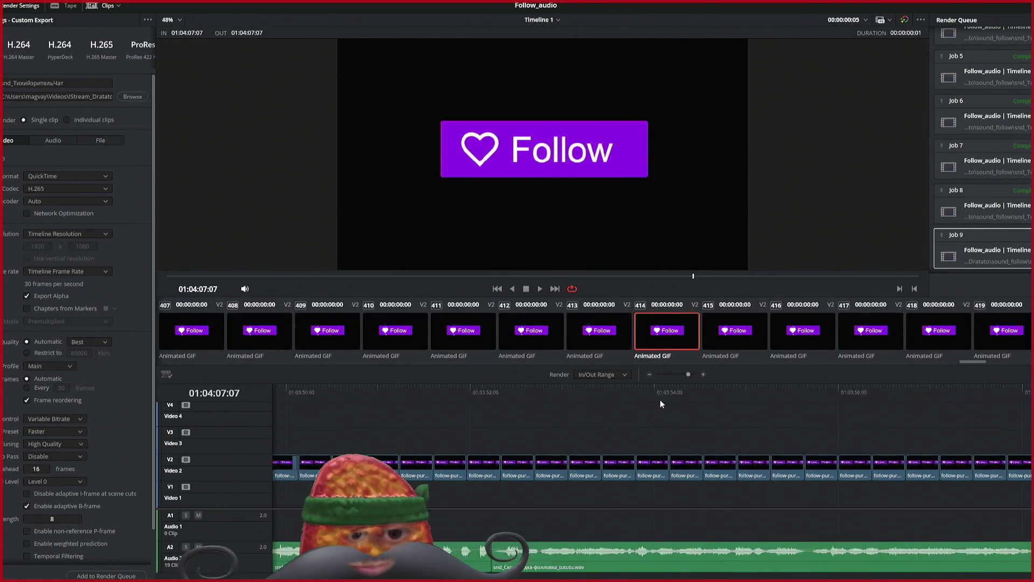
{"action": "left_click", "coordinate": [546, 391]}
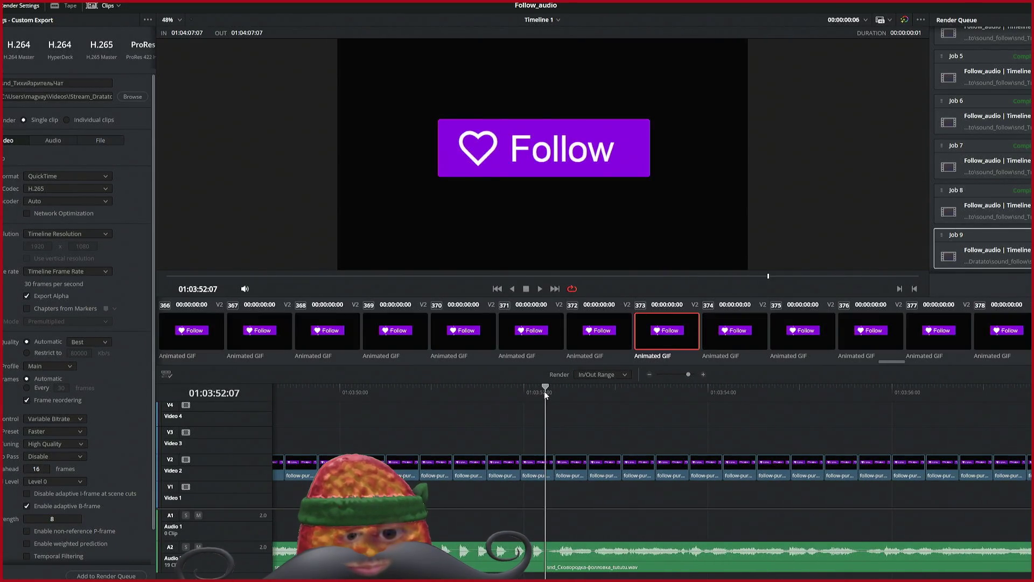
{"action": "key", "text": "i"}
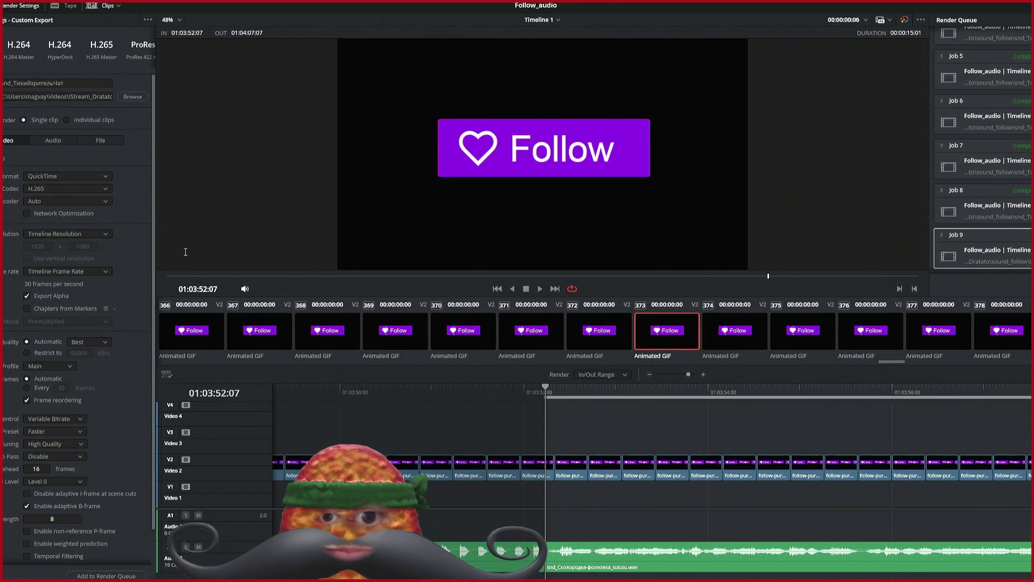
Step: Name the output snd_Сковородка-фолловка_tututu, queue Job 10, and mark the out point at 01:03:52:07
{"action": "type", "text": "snd_Сковородка-фолловка_tututu"}
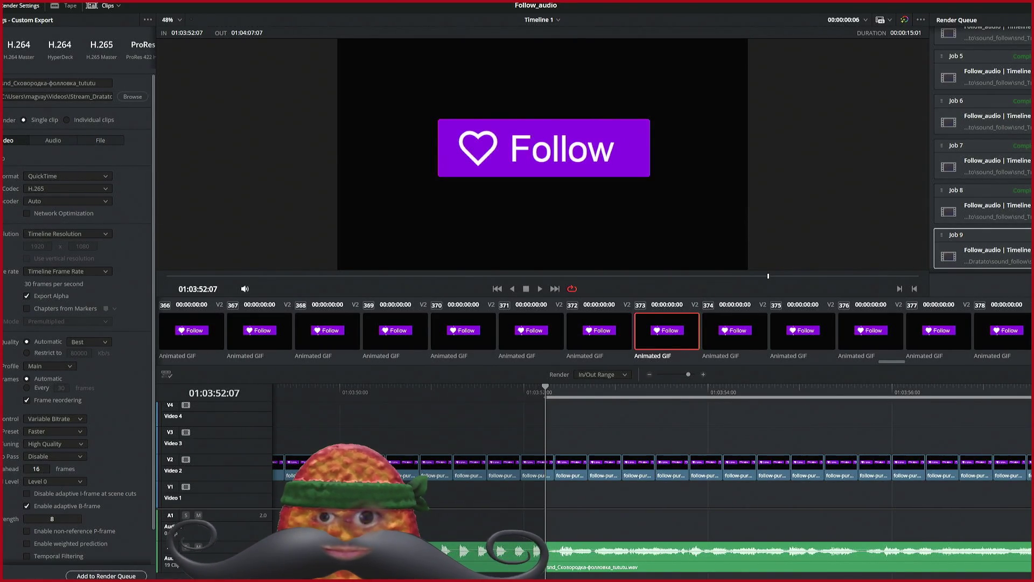
{"action": "left_click", "coordinate": [106, 576]}
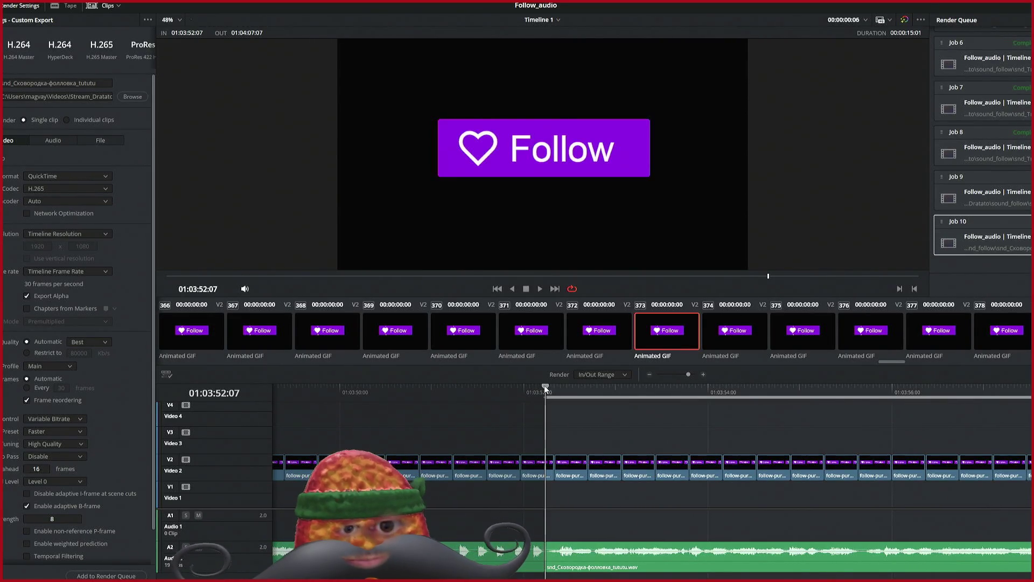
{"action": "key", "text": "o"}
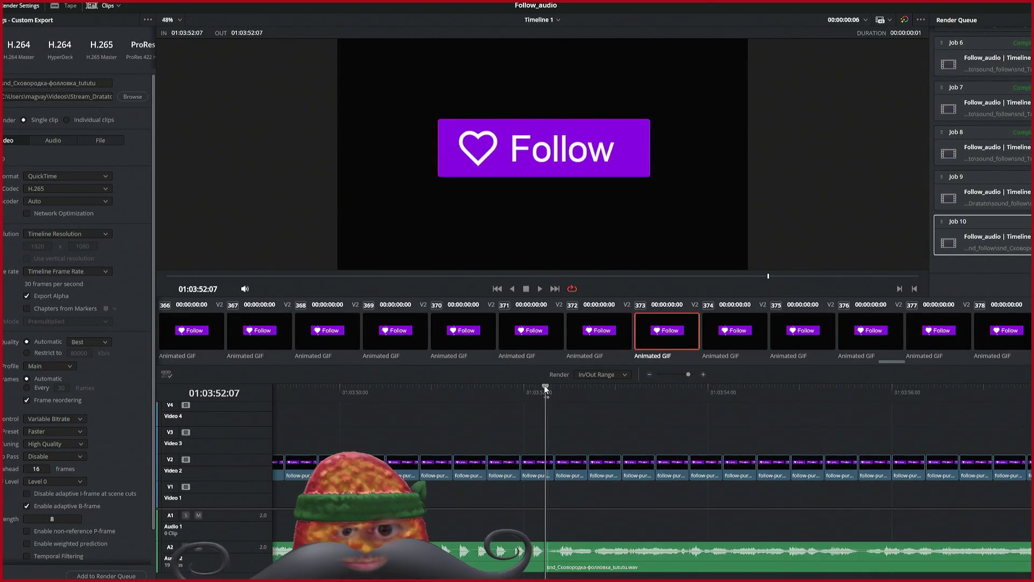
{"action": "scroll", "coordinate": [512, 392], "scroll_direction": "left", "scroll_amount": 10}
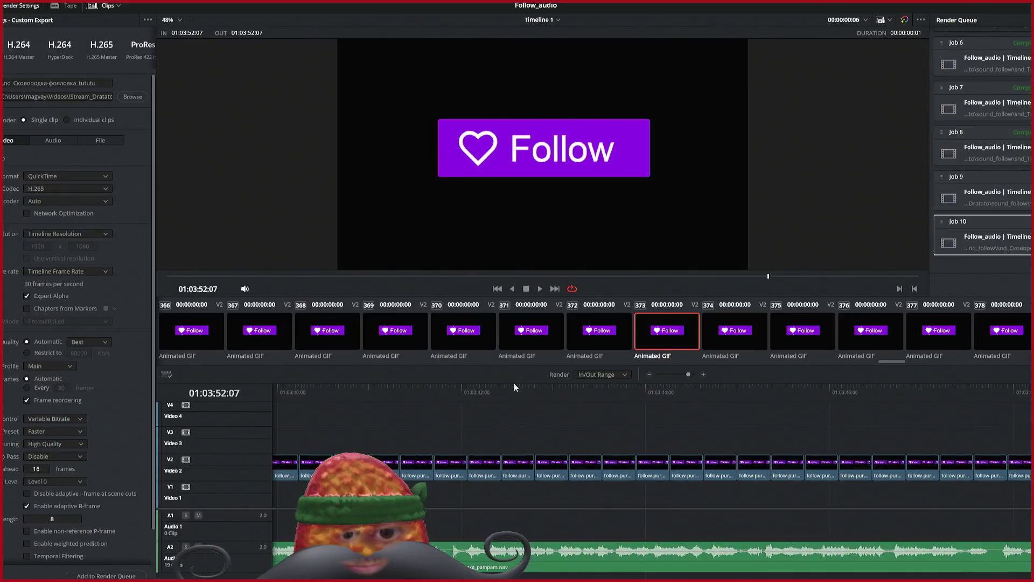
Step: Mark the in point at 01:03:41:13, queue Job 11 for the pampam sound, and set the out point
{"action": "left_click", "coordinate": [409, 390]}
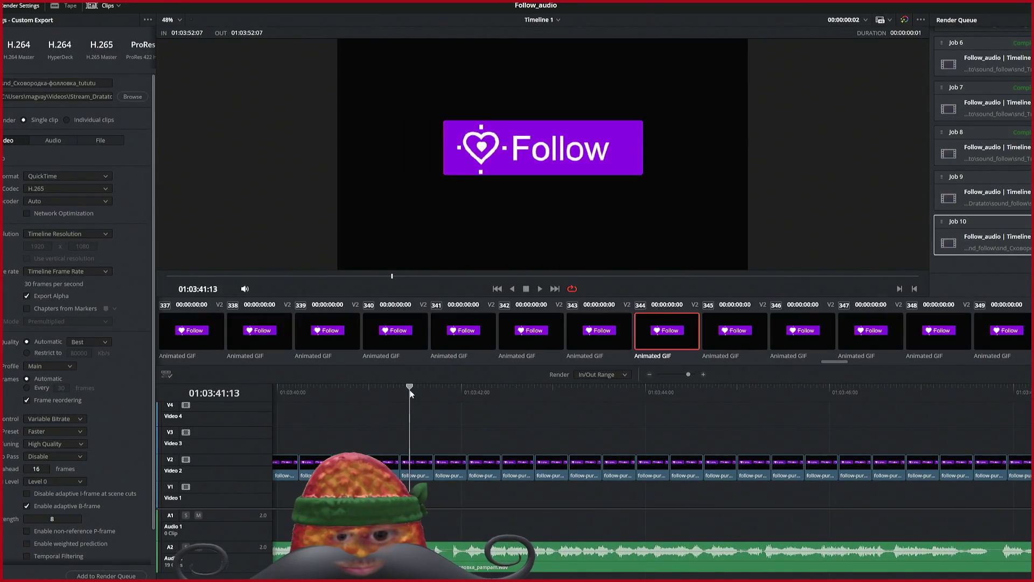
{"action": "key", "text": "i"}
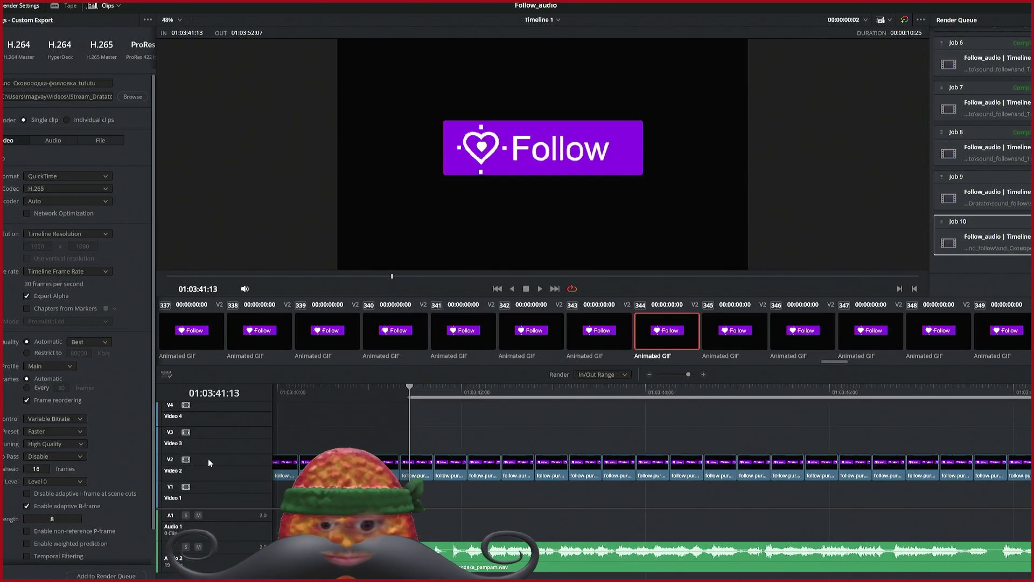
{"action": "left_click", "coordinate": [139, 577]}
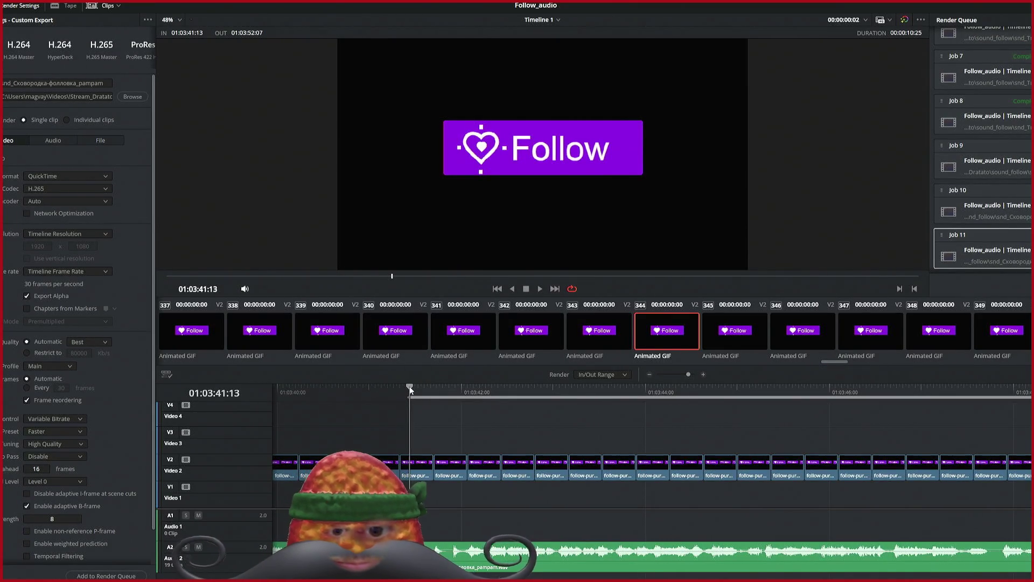
{"action": "key", "text": "o"}
Step: Set both In and Out points to 01:03:22:25, where the Пока не остыл_цирк sound begins
{"action": "scroll", "coordinate": [388, 414], "scroll_direction": "left", "scroll_amount": 3}
{"action": "scroll", "coordinate": [388, 415], "scroll_direction": "left", "scroll_amount": 10}
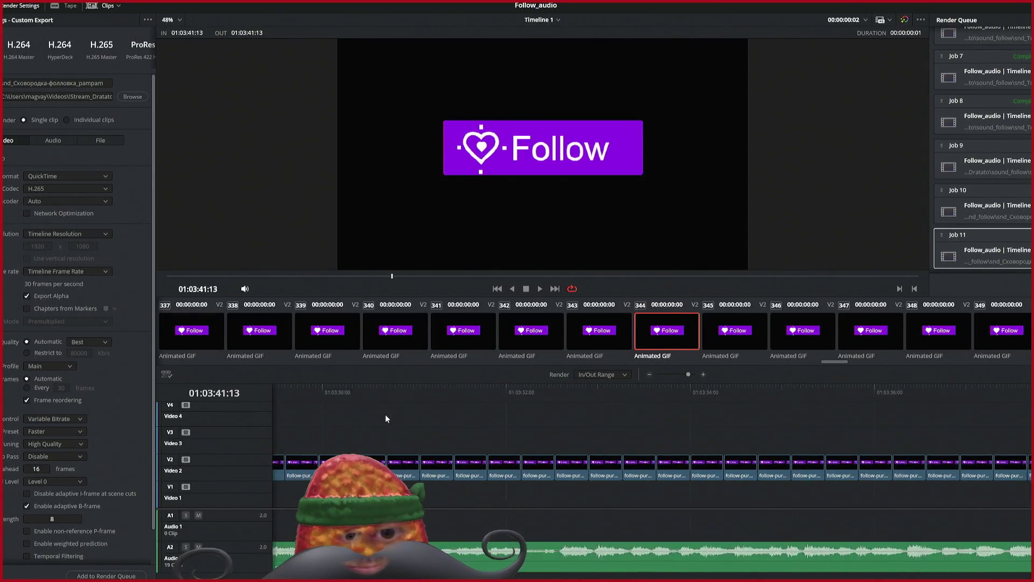
{"action": "scroll", "coordinate": [385, 415], "scroll_direction": "left", "scroll_amount": 6}
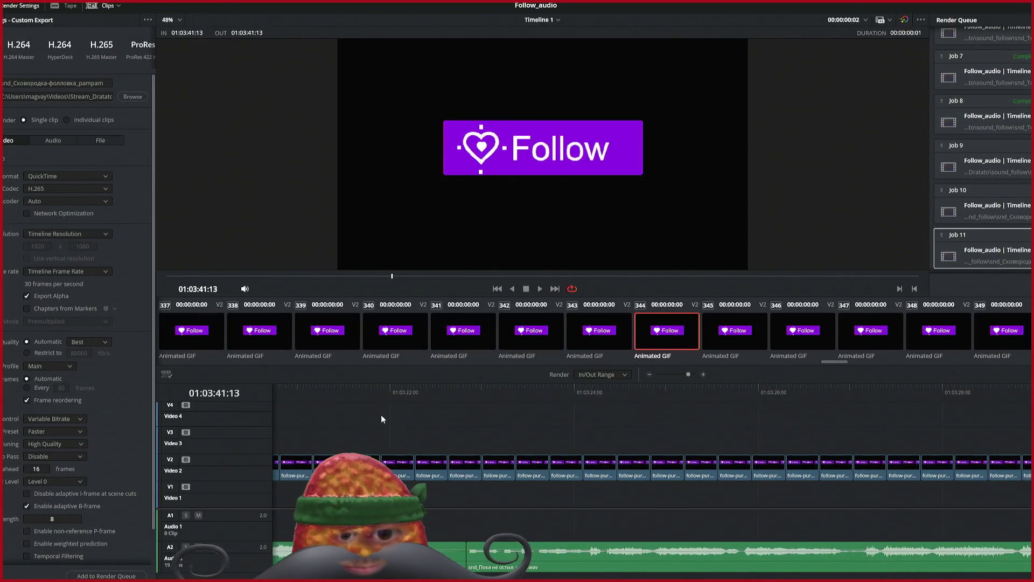
{"action": "left_click", "coordinate": [468, 395]}
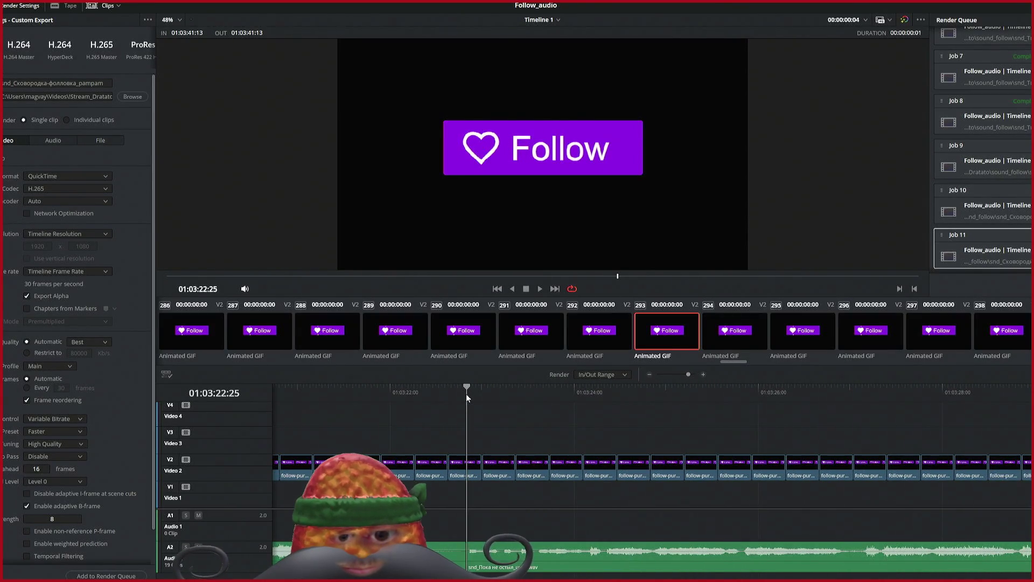
{"action": "key", "text": "i"}
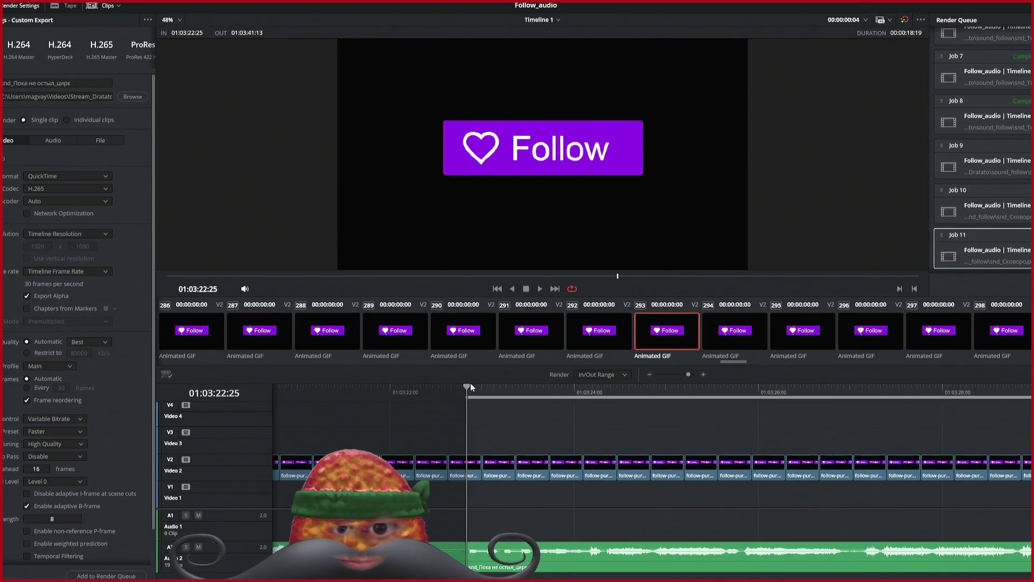
{"action": "key", "text": "o"}
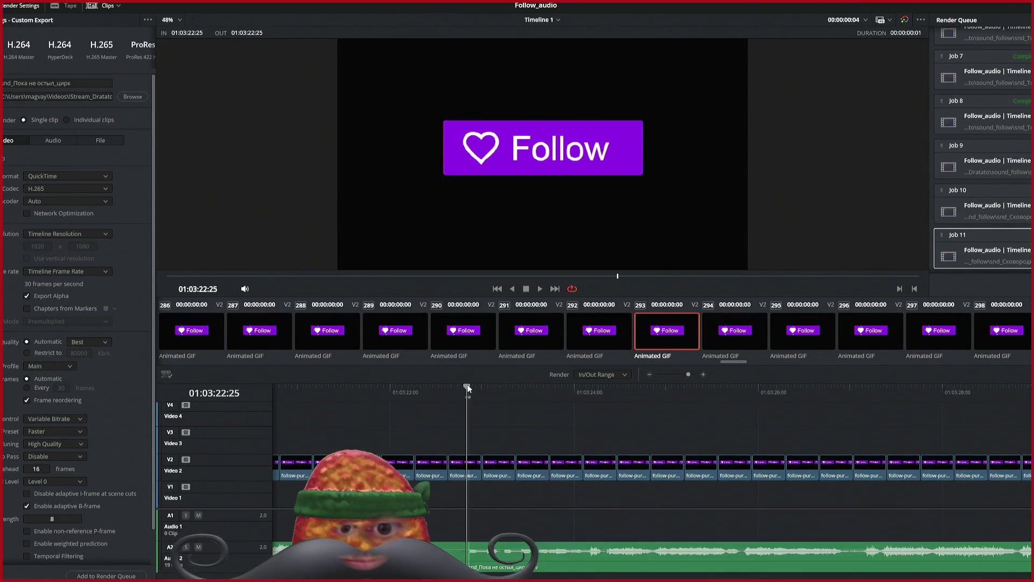
{"action": "scroll", "coordinate": [467, 383], "scroll_direction": "left", "scroll_amount": 2}
{"action": "scroll", "coordinate": [464, 386], "scroll_direction": "left", "scroll_amount": 2}
Step: Collapse the render range to 01:03:07:25 by marking In and Out there
{"action": "scroll", "coordinate": [464, 415], "scroll_direction": "left", "scroll_amount": 15}
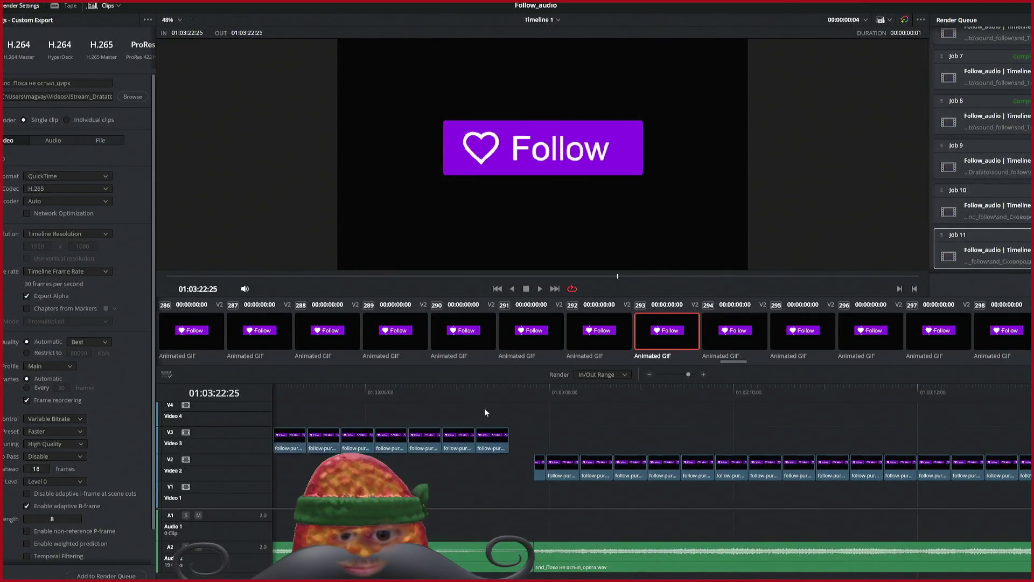
{"action": "scroll", "coordinate": [485, 412], "scroll_direction": "left", "scroll_amount": 2}
{"action": "left_click", "coordinate": [587, 388]}
{"action": "key", "text": "i"}
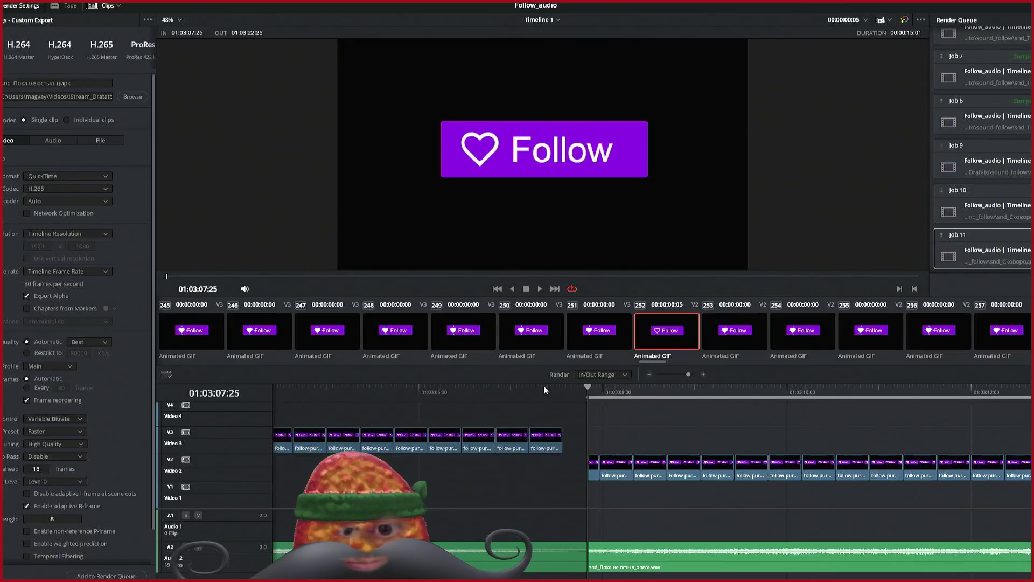
{"action": "left_click_drag", "start_coordinate": [586, 386], "coordinate": [564, 385]}
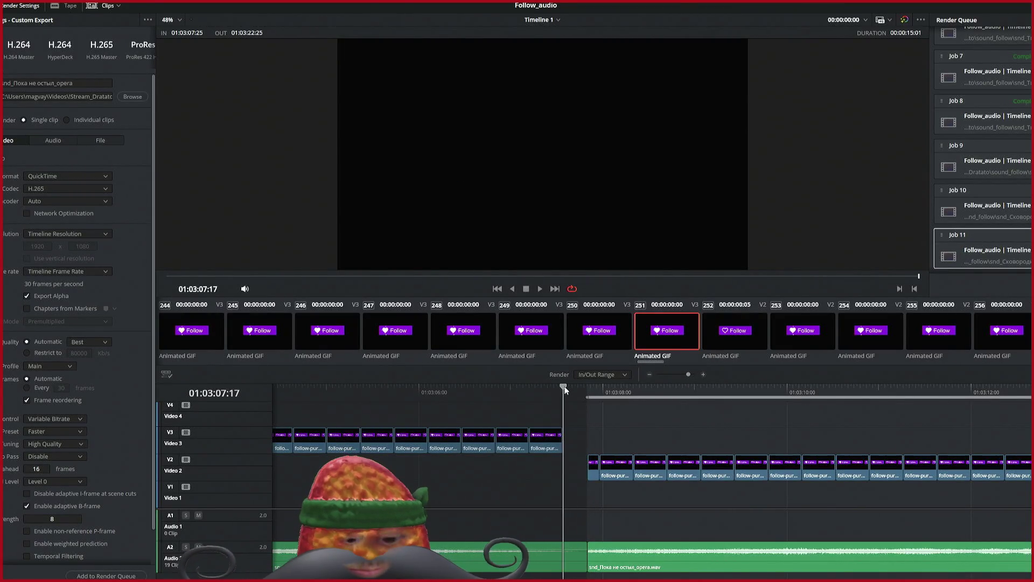
{"action": "key", "text": "o"}
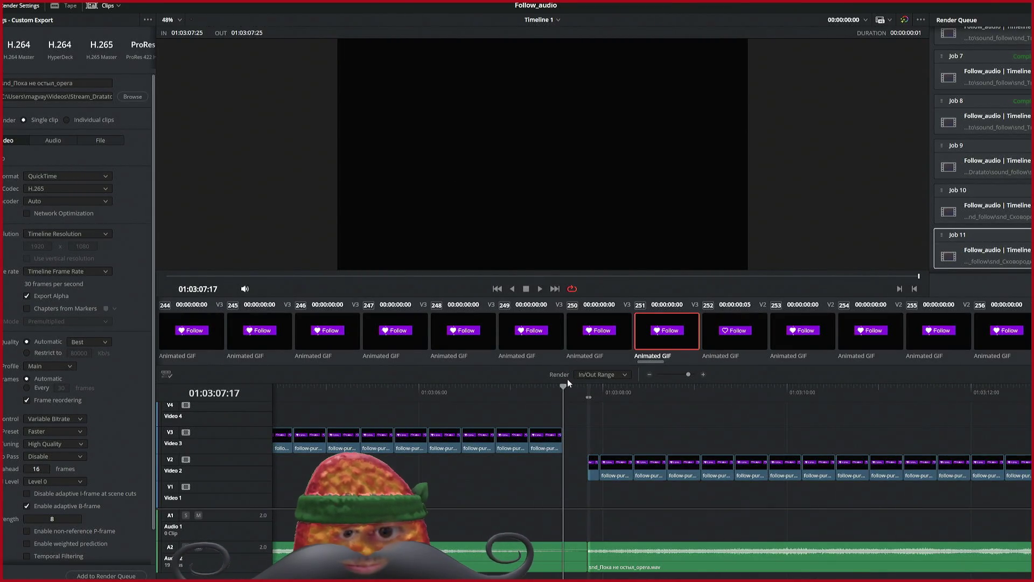
Step: Mark both In and Out at 01:02:52:05, then move the playhead to 01:02:36:16
{"action": "scroll", "coordinate": [552, 415], "scroll_direction": "left", "scroll_amount": 6}
{"action": "scroll", "coordinate": [554, 418], "scroll_direction": "left", "scroll_amount": 2}
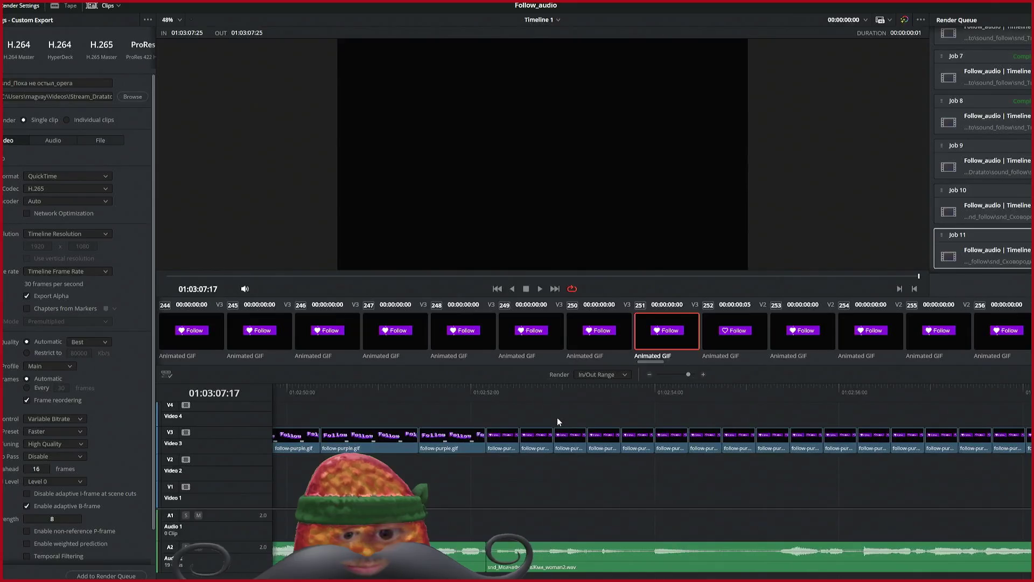
{"action": "left_click", "coordinate": [594, 391]}
{"action": "key", "text": "i"}
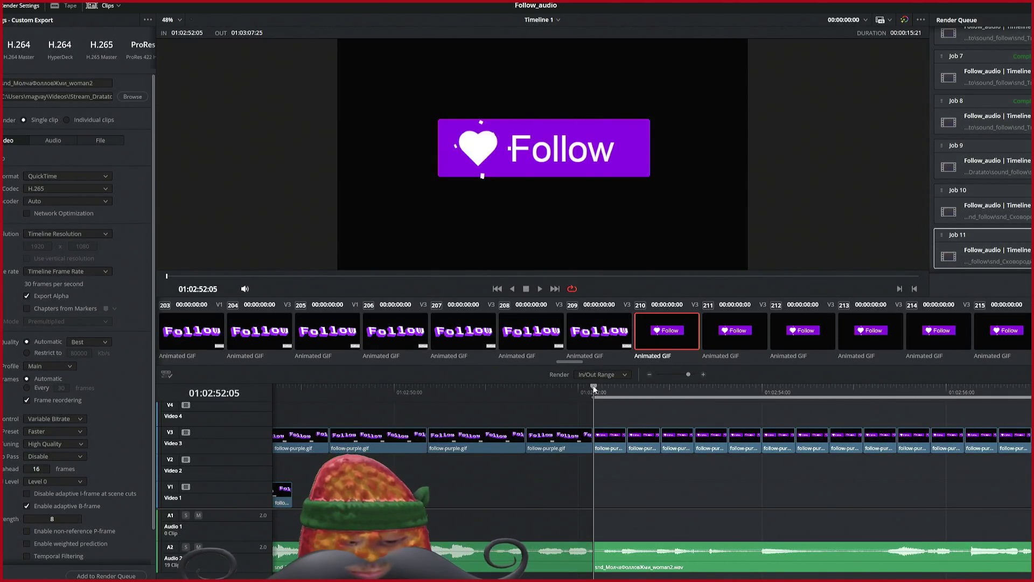
{"action": "key", "text": "o"}
{"action": "scroll", "coordinate": [583, 402], "scroll_direction": "left", "scroll_amount": 10}
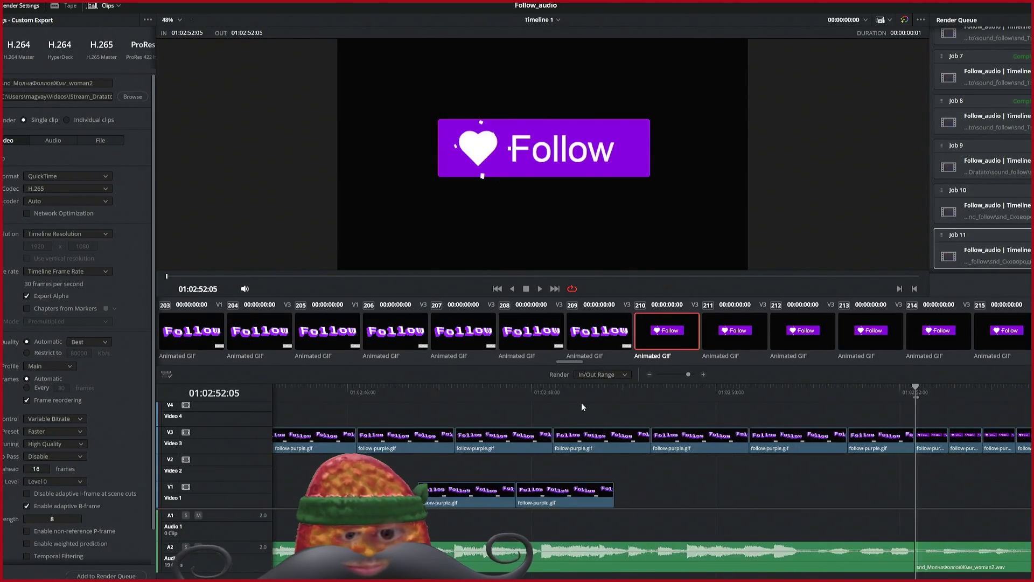
{"action": "scroll", "coordinate": [603, 425], "scroll_direction": "right", "scroll_amount": 3}
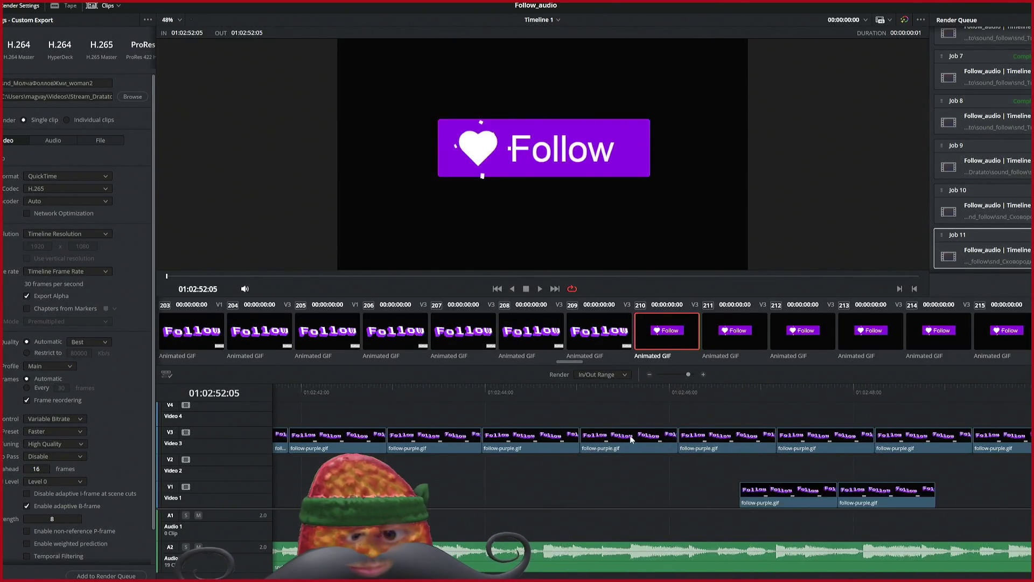
{"action": "scroll", "coordinate": [622, 439], "scroll_direction": "left", "scroll_amount": 9}
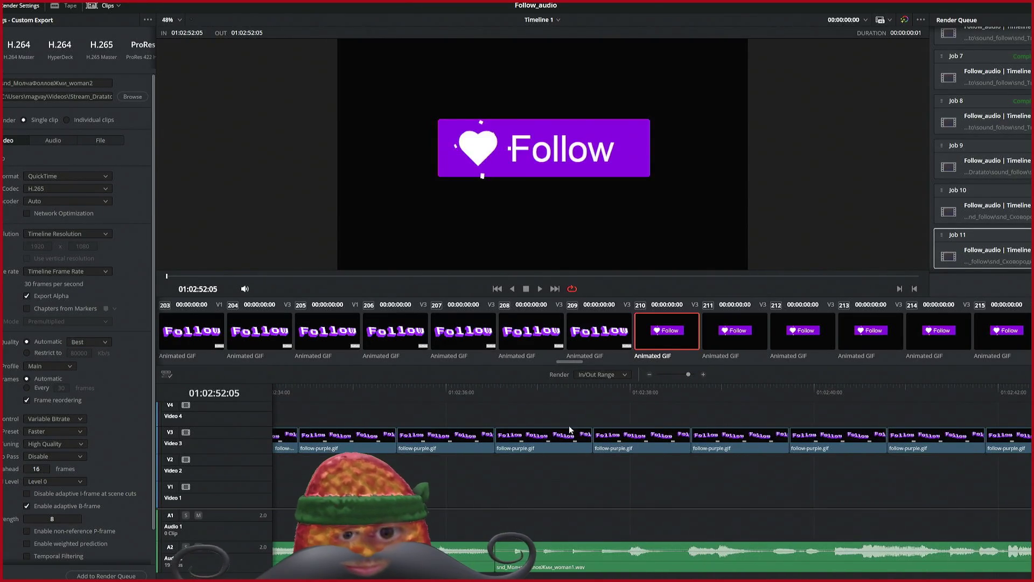
{"action": "left_click", "coordinate": [496, 388]}
Step: Set In at 01:02:36:16, rename the output to end in woman1, and queue the render job
{"action": "key", "text": "i"}
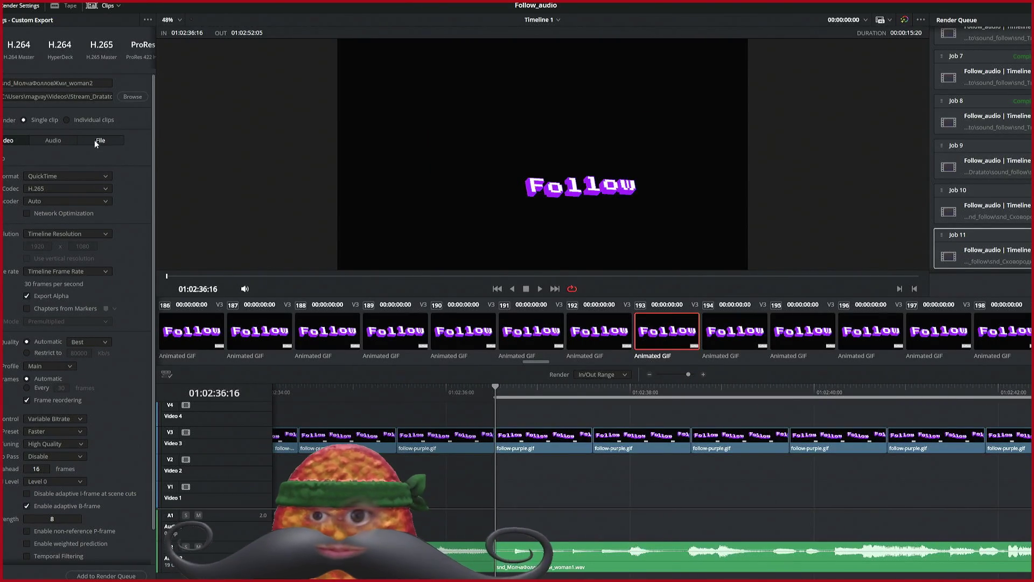
{"action": "left_click", "coordinate": [102, 84]}
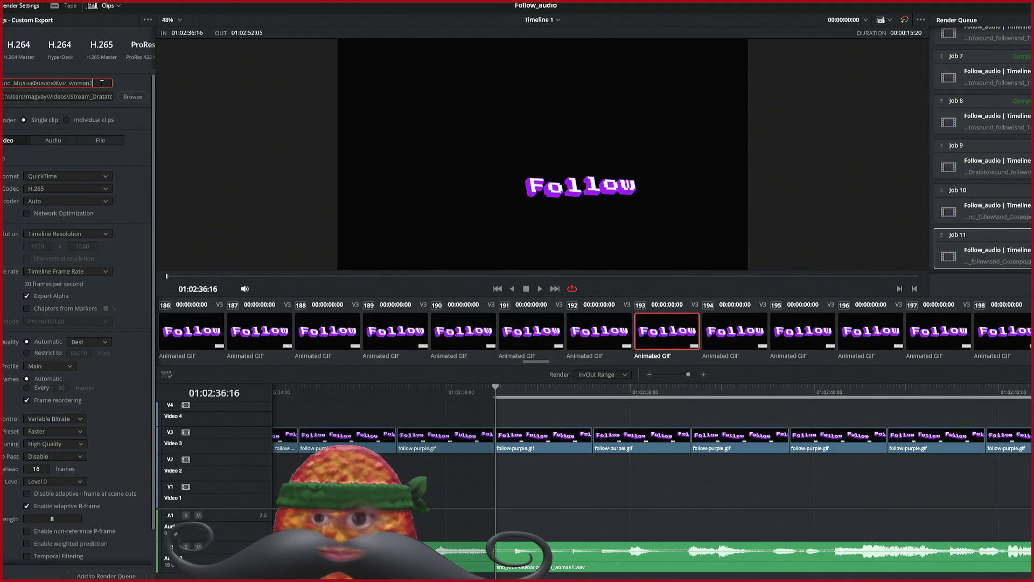
{"action": "type", "text": "1"}
{"action": "key", "text": "BackSpace"}
{"action": "key", "text": "BackSpace"}
{"action": "type", "text": "1"}
{"action": "left_click", "coordinate": [106, 575]}
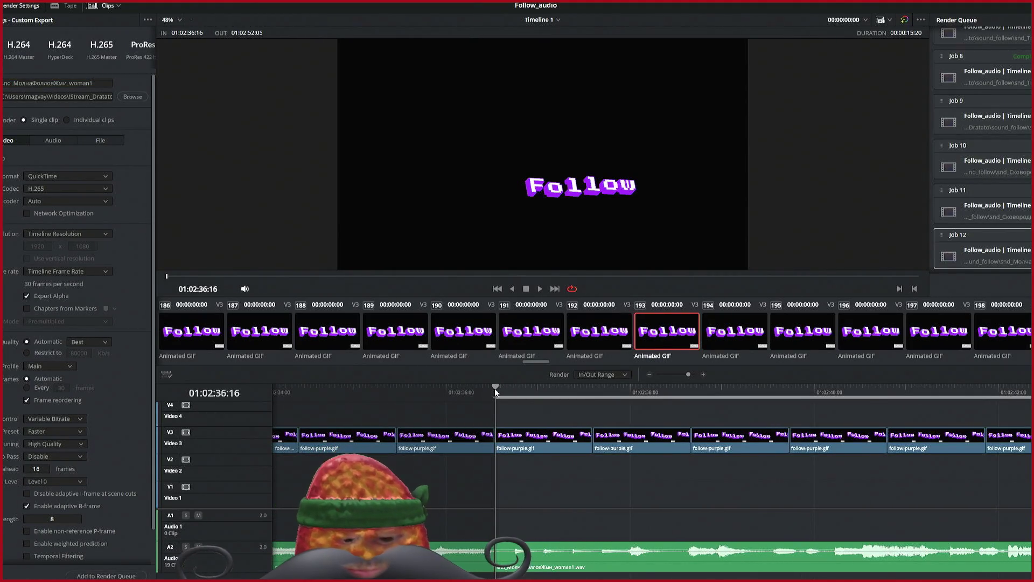
Step: Set Out at 01:02:36:16 and mark the next In point at 01:02:16:00
{"action": "key", "text": "o"}
{"action": "scroll", "coordinate": [496, 388], "scroll_direction": "up", "scroll_amount": 5}
{"action": "scroll", "coordinate": [497, 387], "scroll_direction": "up", "scroll_amount": 10}
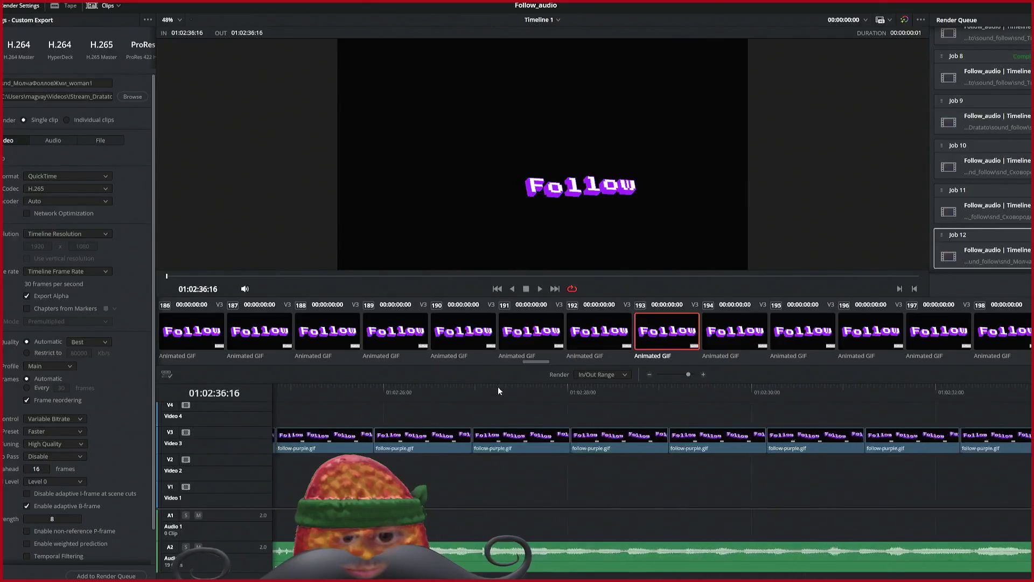
{"action": "scroll", "coordinate": [498, 386], "scroll_direction": "up", "scroll_amount": 10}
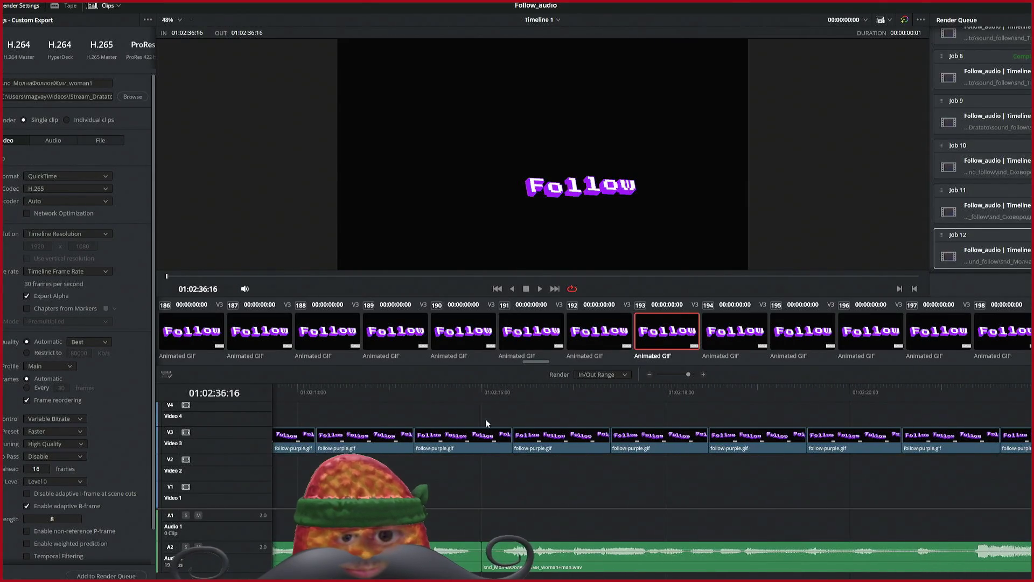
{"action": "left_click", "coordinate": [481, 389]}
{"action": "key", "text": "i"}
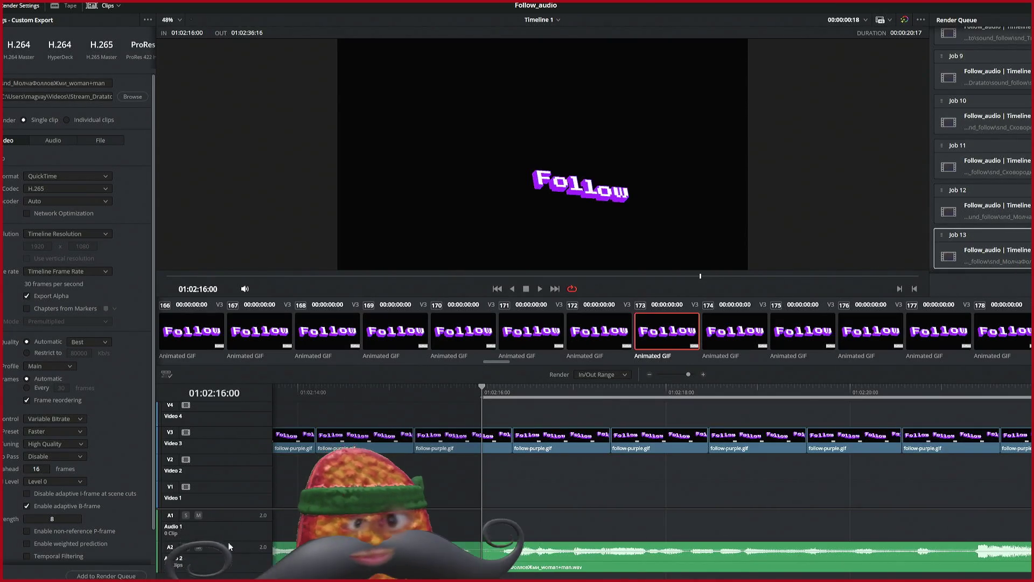
Step: Settle the playhead exactly on 01:02:16:00 and set the Out point there
{"action": "scroll", "coordinate": [1023, 216], "scroll_direction": "down", "scroll_amount": 1}
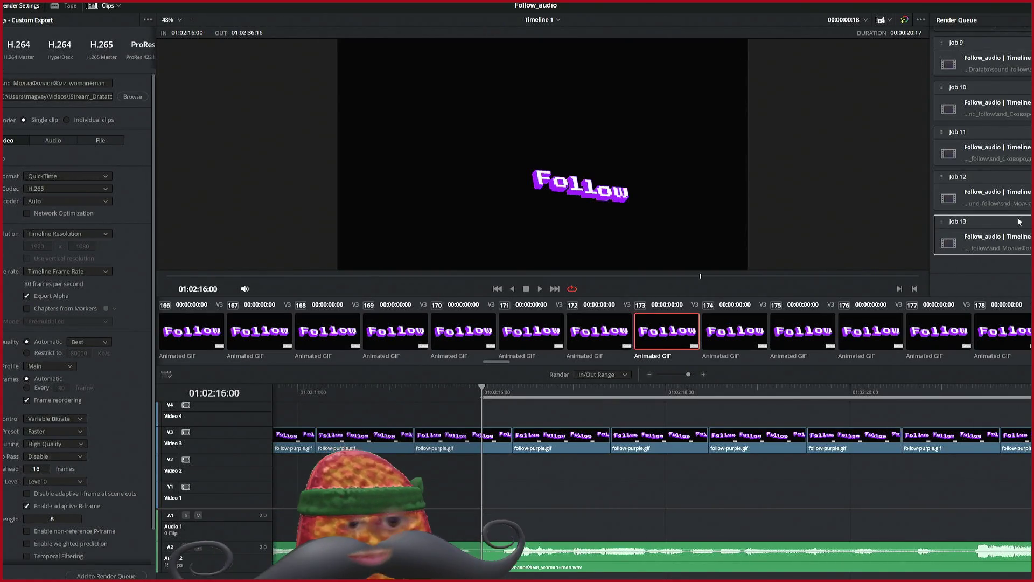
{"action": "left_click_drag", "start_coordinate": [482, 387], "coordinate": [479, 386]}
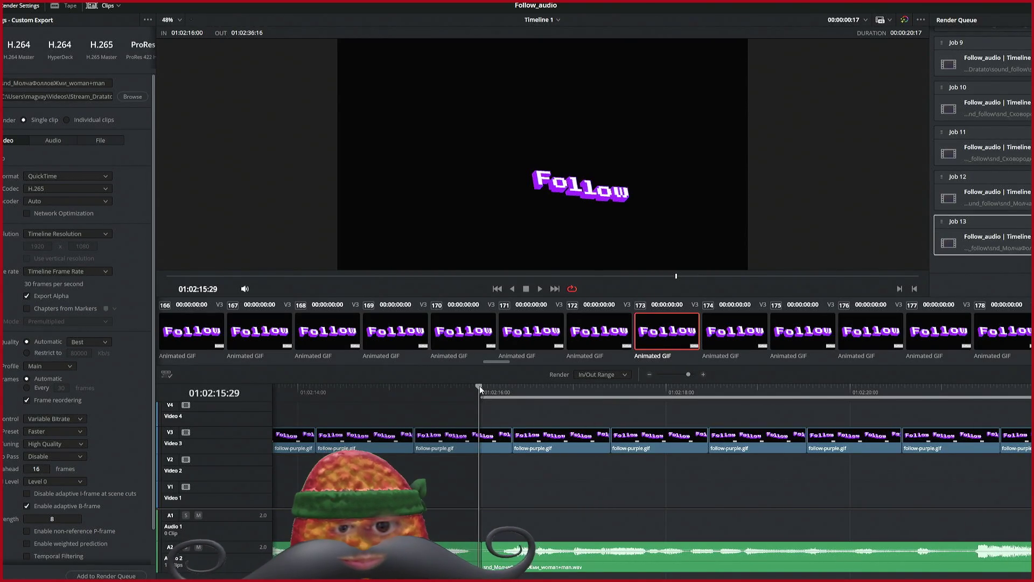
{"action": "left_click", "coordinate": [483, 385]}
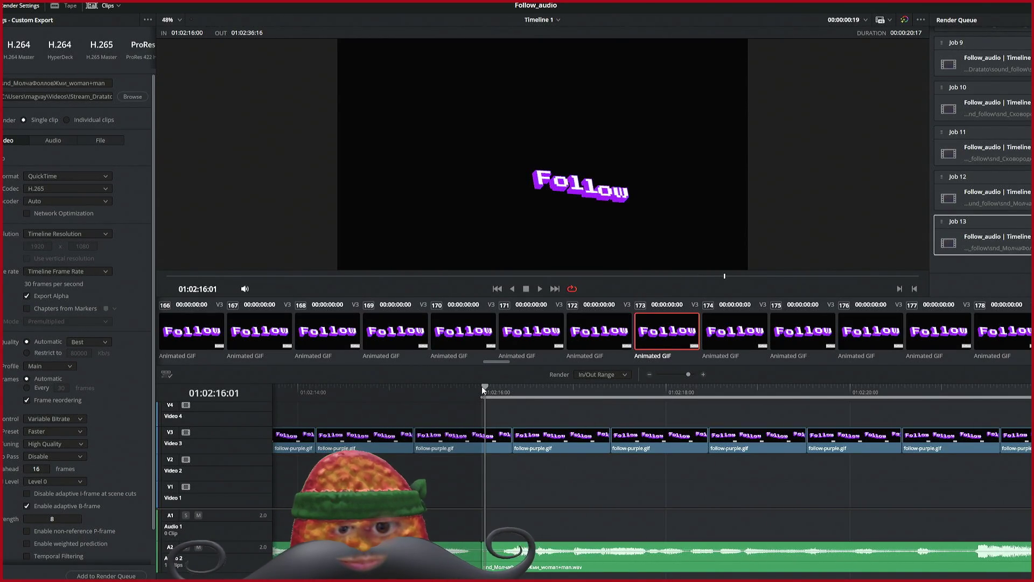
{"action": "left_click_drag", "start_coordinate": [483, 386], "coordinate": [482, 386]}
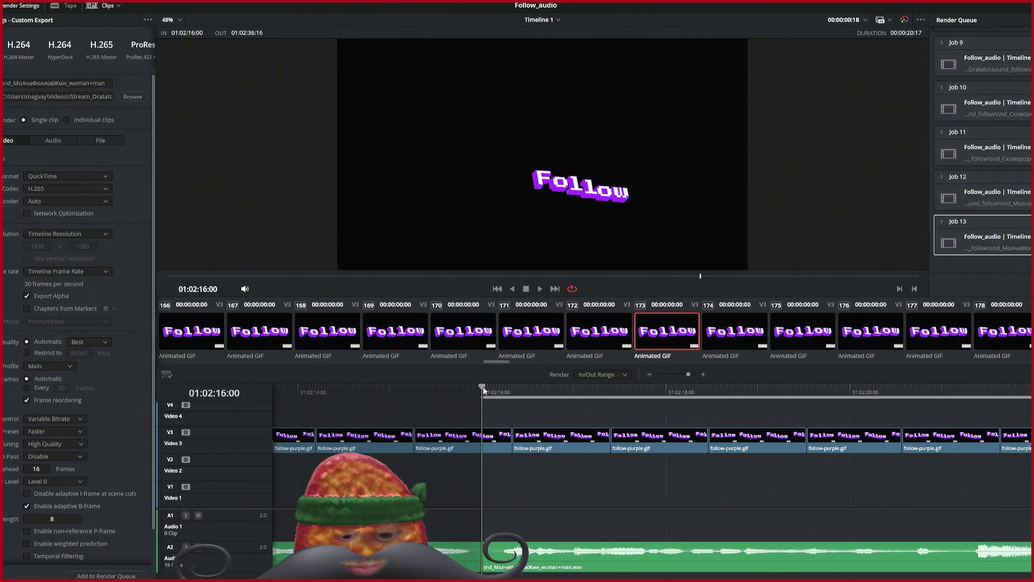
{"action": "key", "text": "o"}
Step: Mark the In point at 01:01:53:24 for the next sound's range
{"action": "scroll", "coordinate": [469, 408], "scroll_direction": "left", "scroll_amount": 10}
{"action": "scroll", "coordinate": [469, 413], "scroll_direction": "left", "scroll_amount": 10}
{"action": "scroll", "coordinate": [469, 412], "scroll_direction": "left", "scroll_amount": 12}
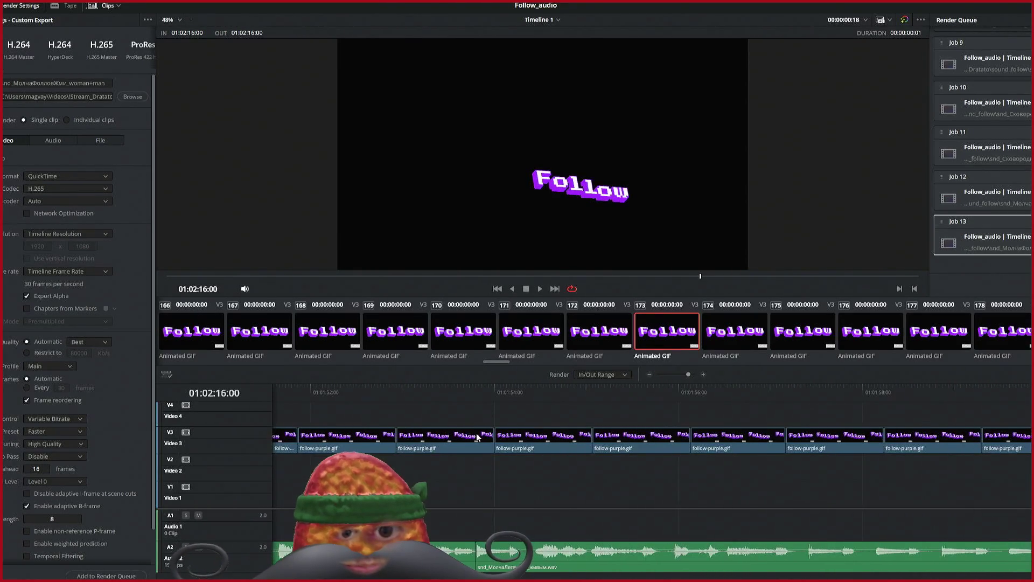
{"action": "left_click", "coordinate": [476, 392]}
{"action": "key", "text": "i"}
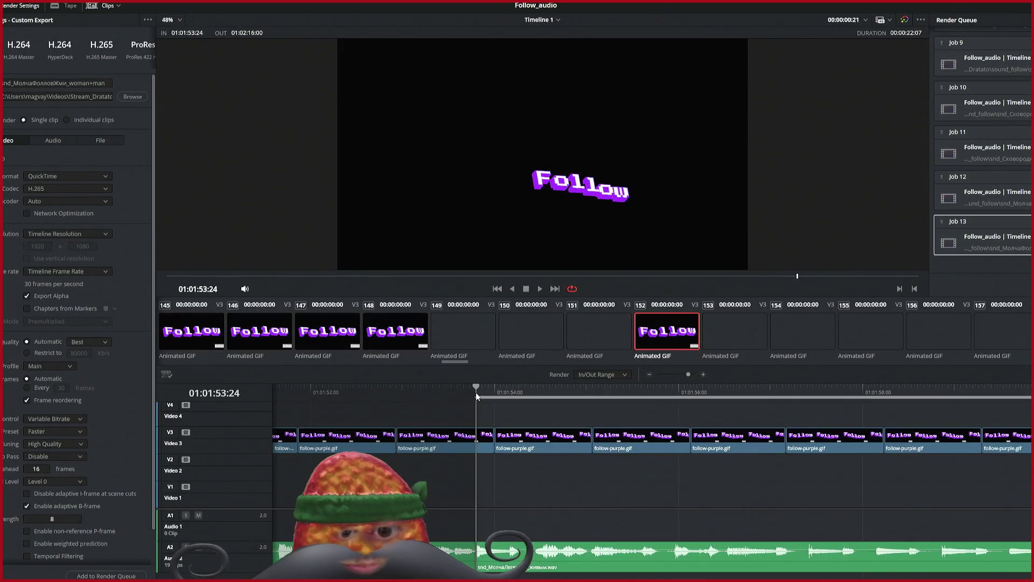
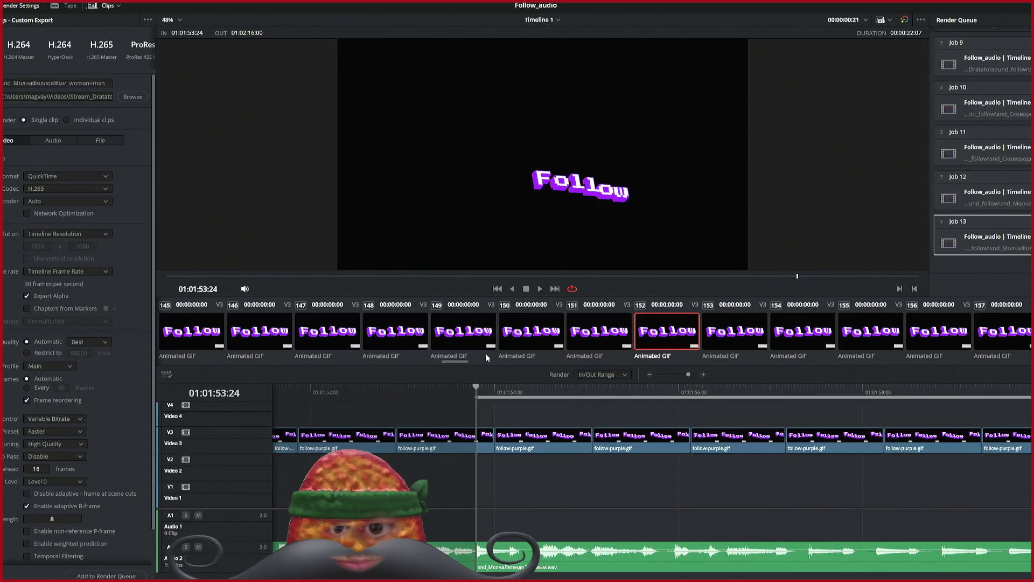
Step: Mark 01:01:45:06 to 01:01:53:24 as the render range and queue it as Job 14
{"action": "left_click_drag", "start_coordinate": [476, 389], "coordinate": [479, 389]}
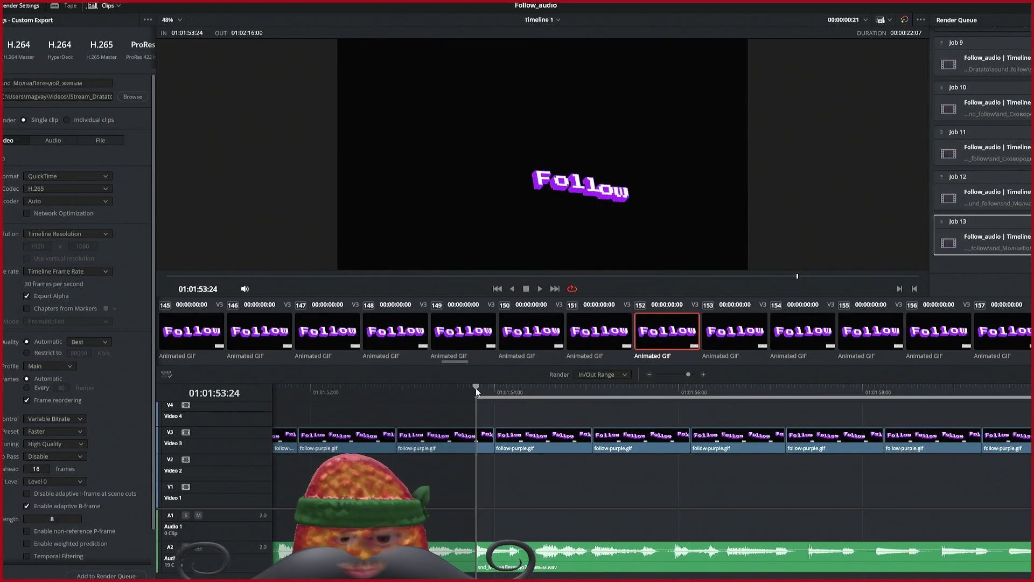
{"action": "key", "text": "o"}
{"action": "scroll", "coordinate": [461, 399], "scroll_direction": "left", "scroll_amount": 5}
{"action": "scroll", "coordinate": [462, 398], "scroll_direction": "left", "scroll_amount": 5}
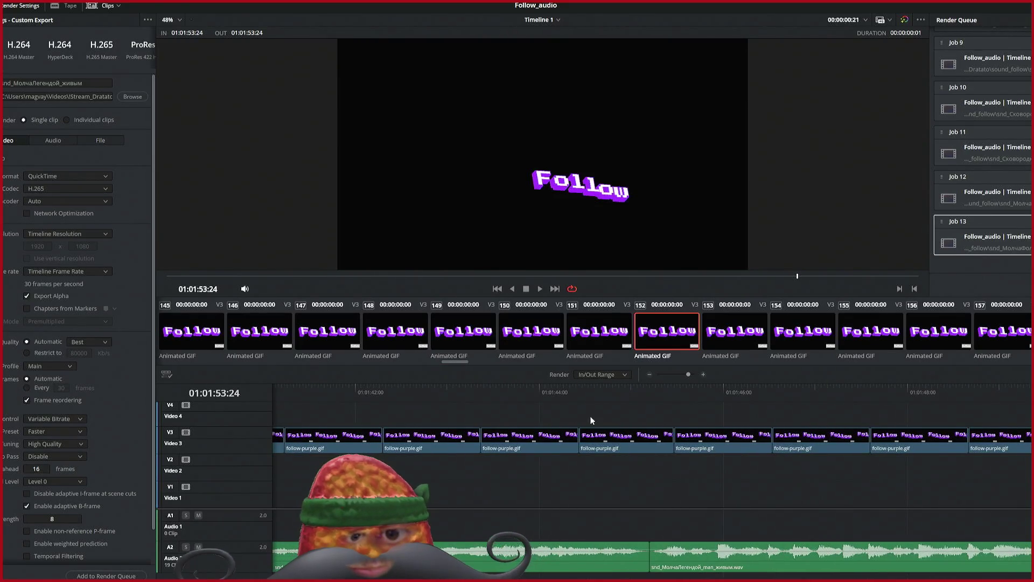
{"action": "left_click", "coordinate": [648, 391]}
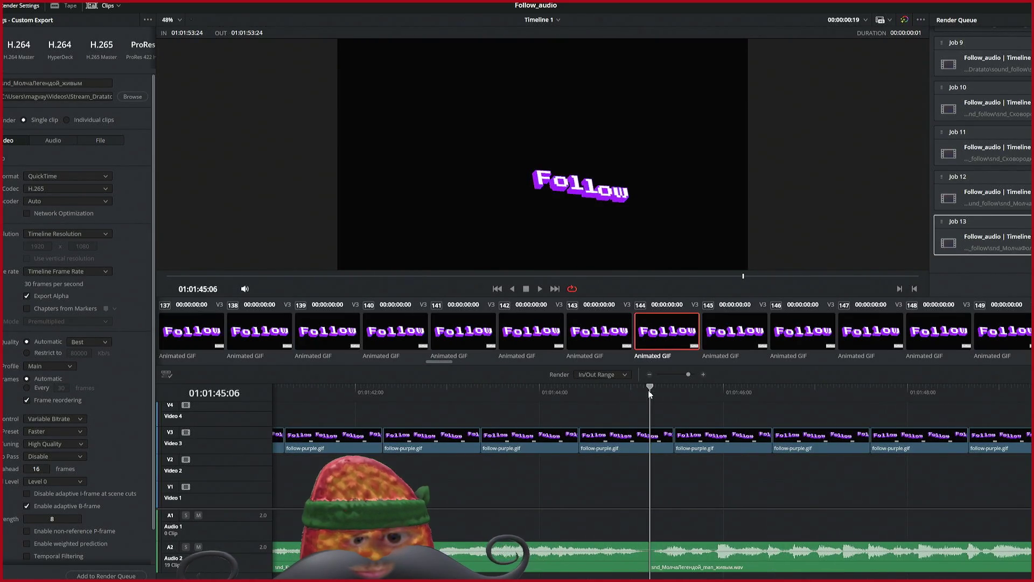
{"action": "key", "text": "i"}
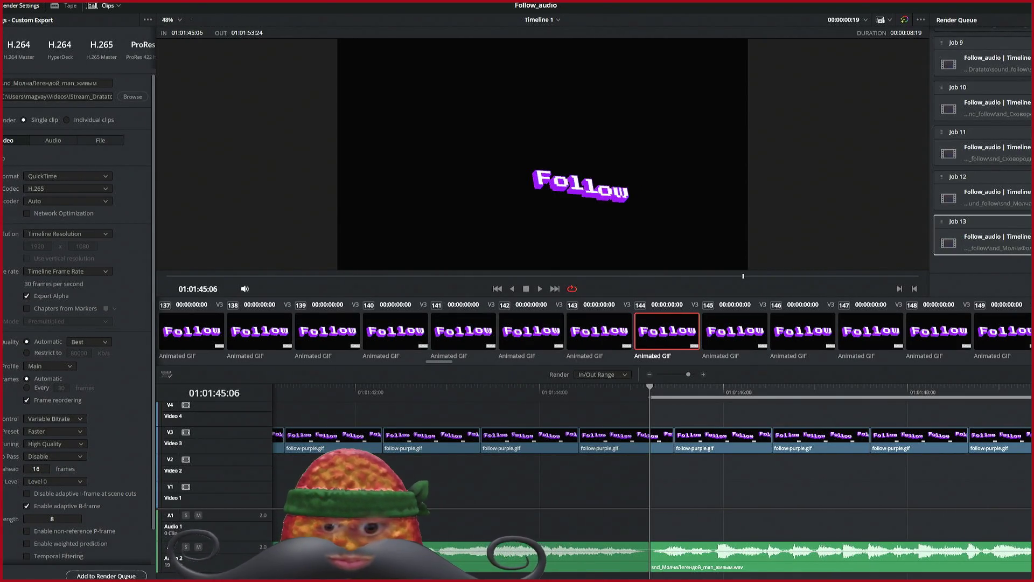
{"action": "left_click", "coordinate": [106, 576]}
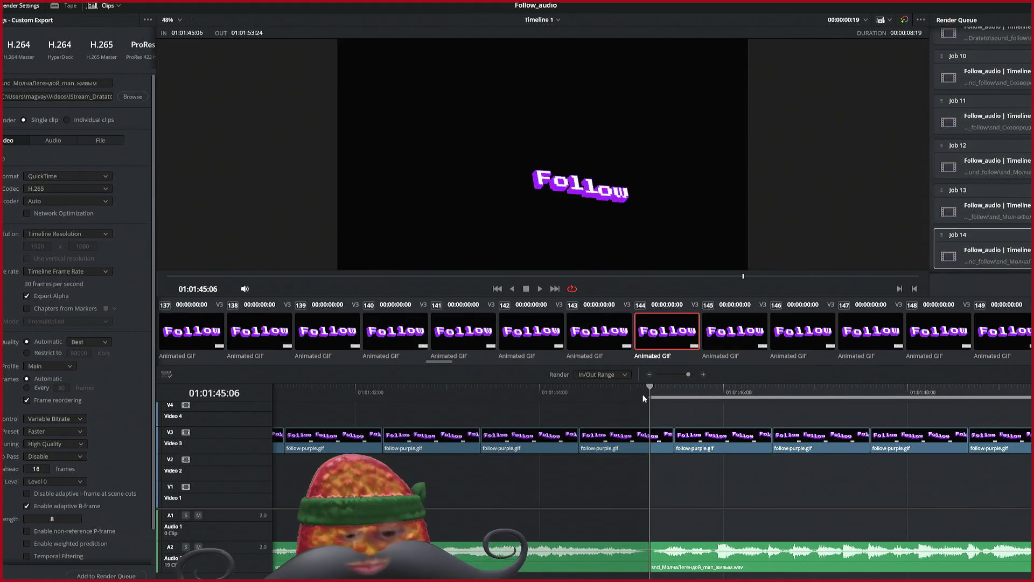
Step: Mark the 01:01:32:02 to 01:01:45:06 section with in and out points on the clip boundaries
{"action": "key", "text": "o"}
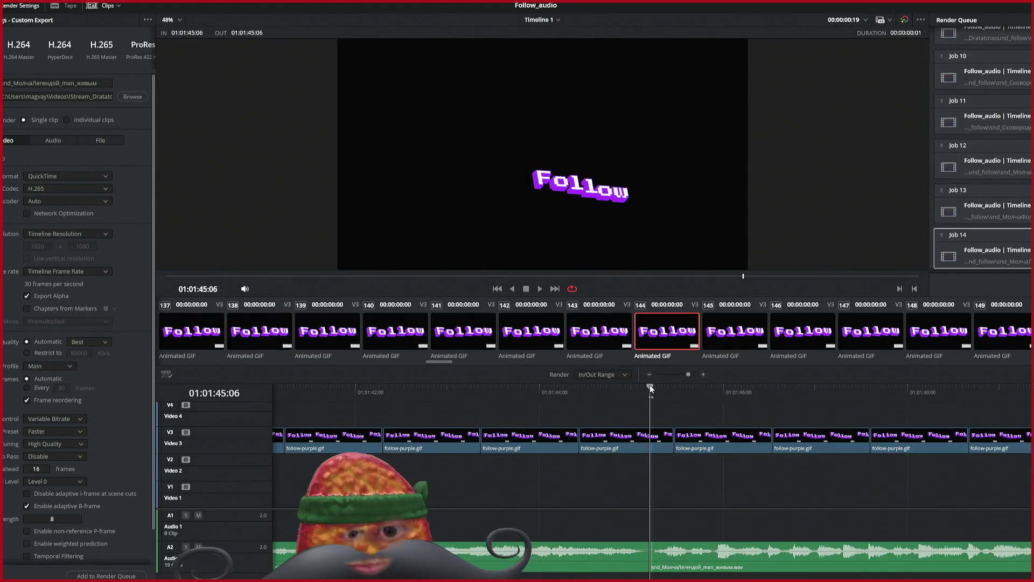
{"action": "scroll", "coordinate": [577, 397], "scroll_direction": "up", "scroll_amount": 5}
{"action": "scroll", "coordinate": [577, 402], "scroll_direction": "up", "scroll_amount": 5}
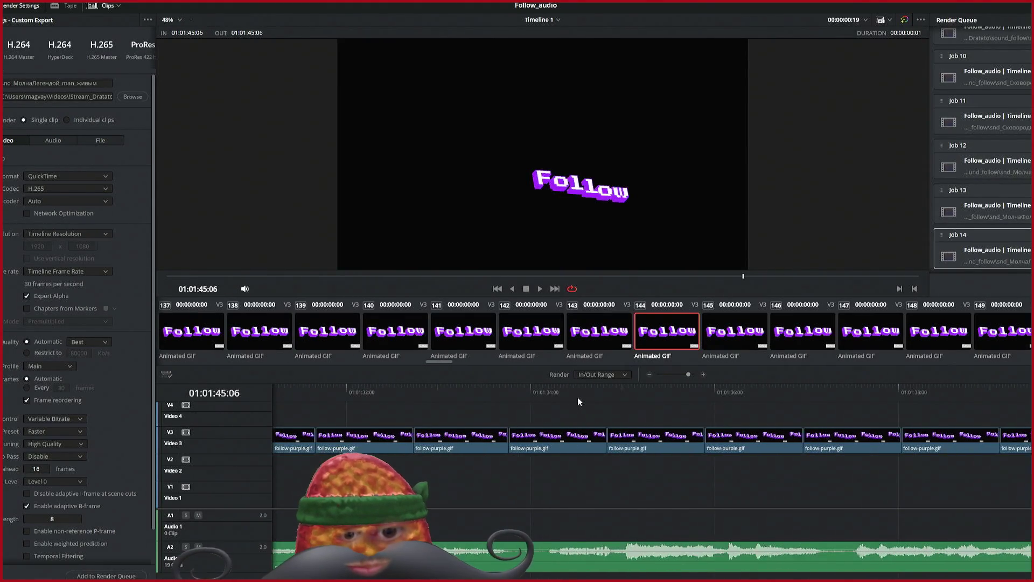
{"action": "left_click", "coordinate": [348, 389]}
{"action": "left_click_drag", "start_coordinate": [346, 391], "coordinate": [353, 394]}
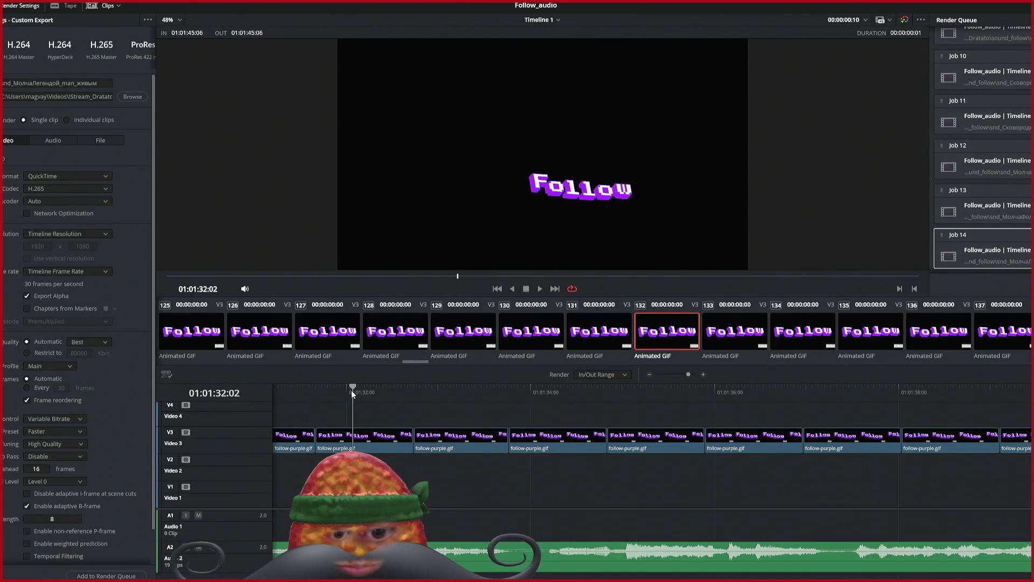
{"action": "key", "text": "i"}
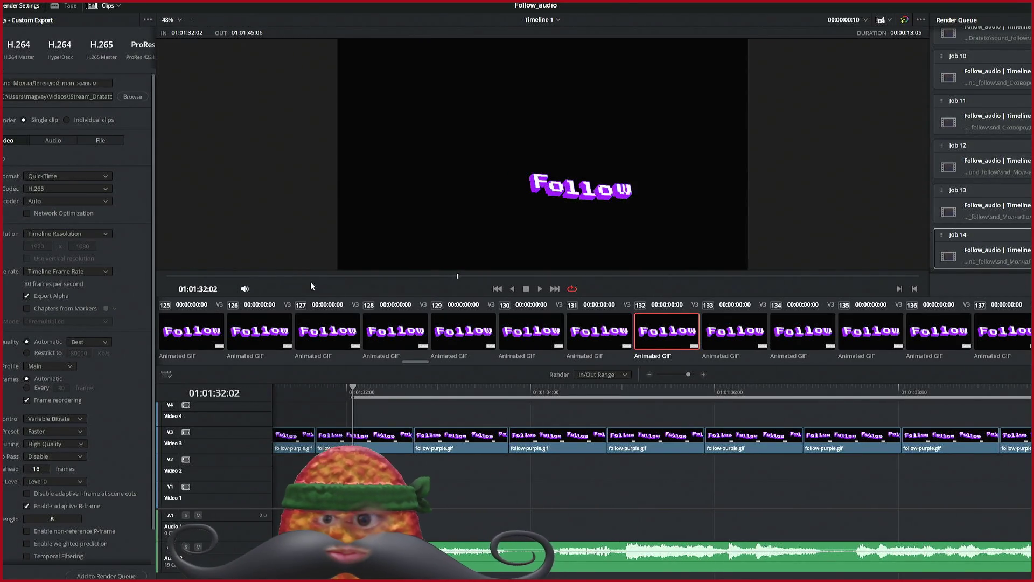
{"action": "type", "text": "snd_КухонныйМультиверс_team"}
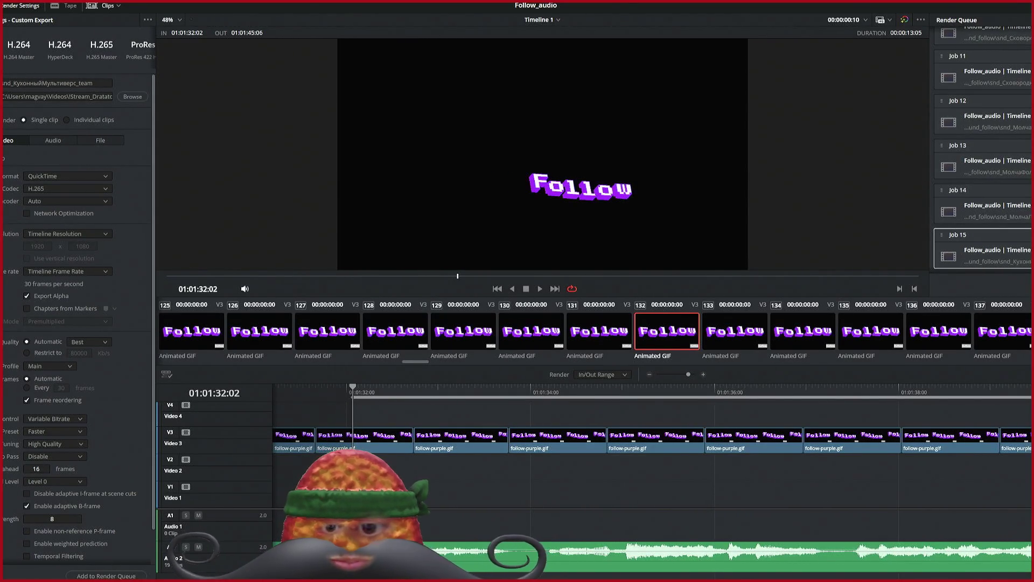
{"action": "left_click", "coordinate": [339, 386]}
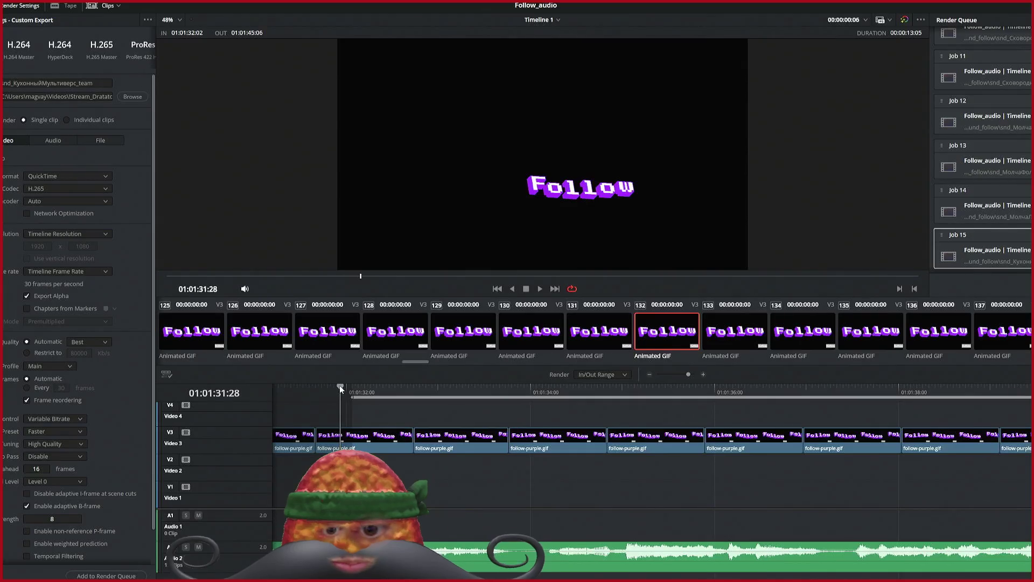
Step: Adjust the in and out points around 01:01:32, leaving the out point at 01:01:31:28
{"action": "key", "text": "o"}
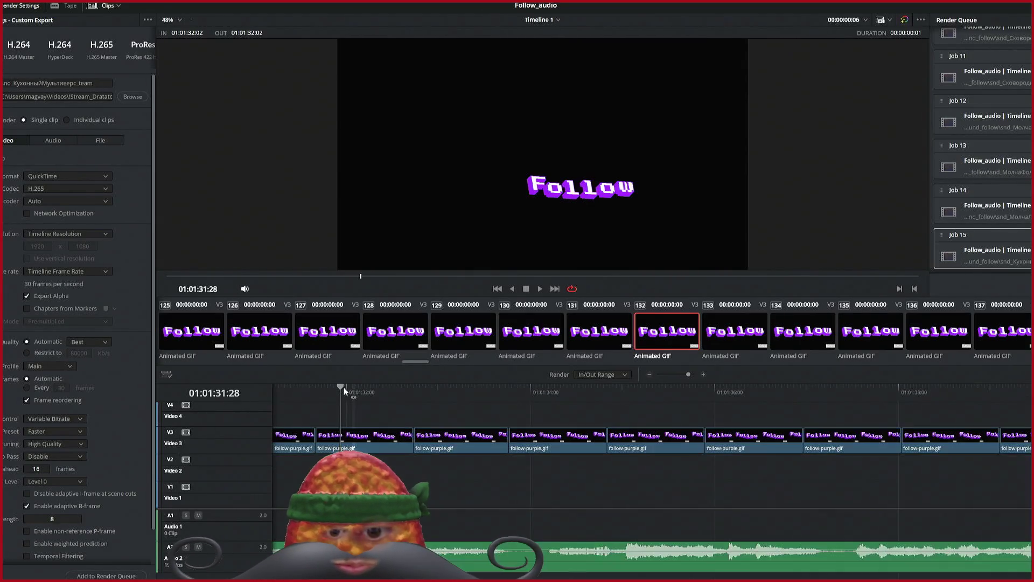
{"action": "scroll", "coordinate": [317, 401], "scroll_direction": "left", "scroll_amount": 2}
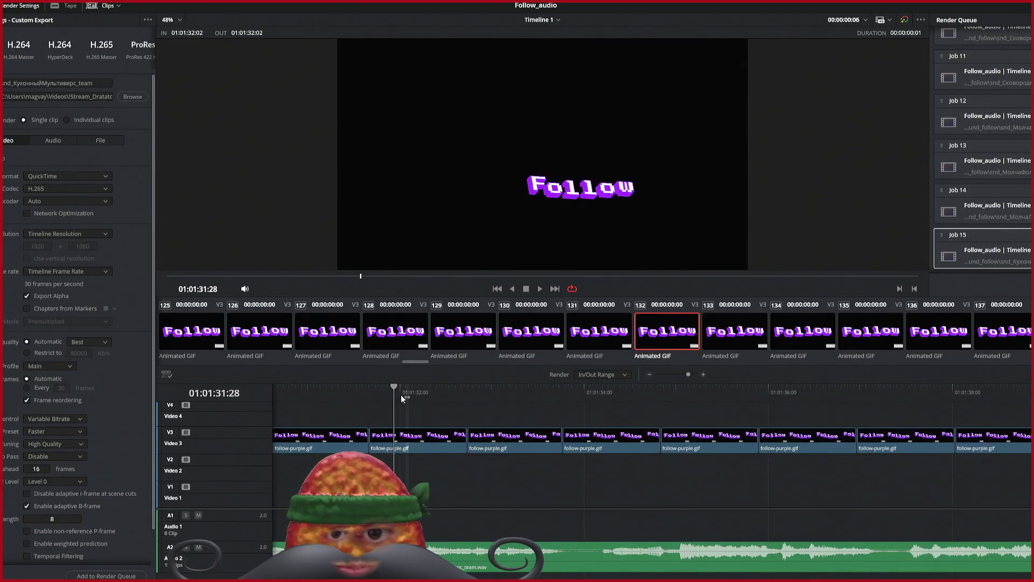
{"action": "left_click_drag", "start_coordinate": [394, 388], "coordinate": [404, 388]}
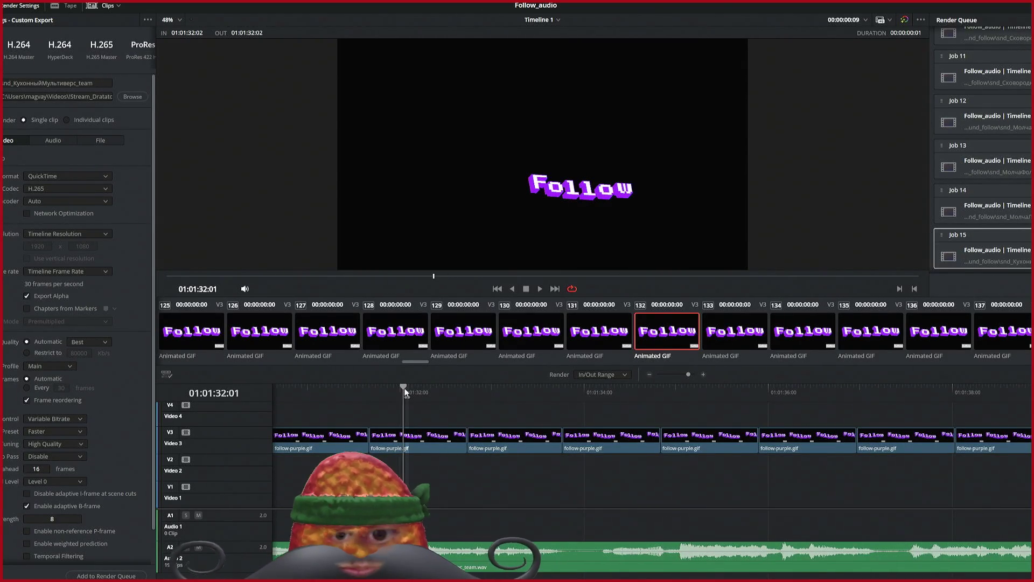
{"action": "left_click", "coordinate": [357, 390]}
{"action": "key", "text": "i"}
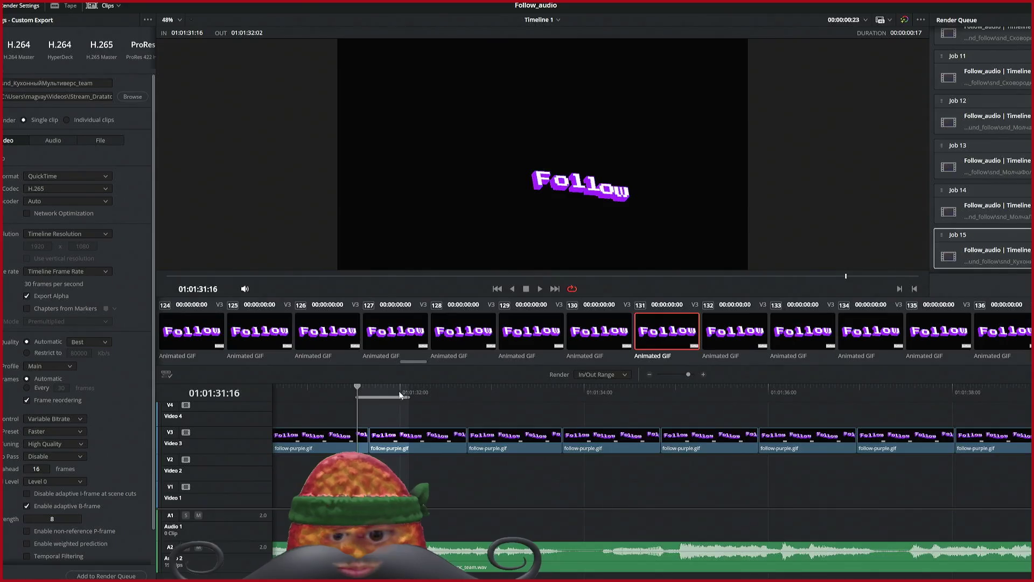
{"action": "left_click", "coordinate": [398, 391]}
{"action": "key", "text": "o"}
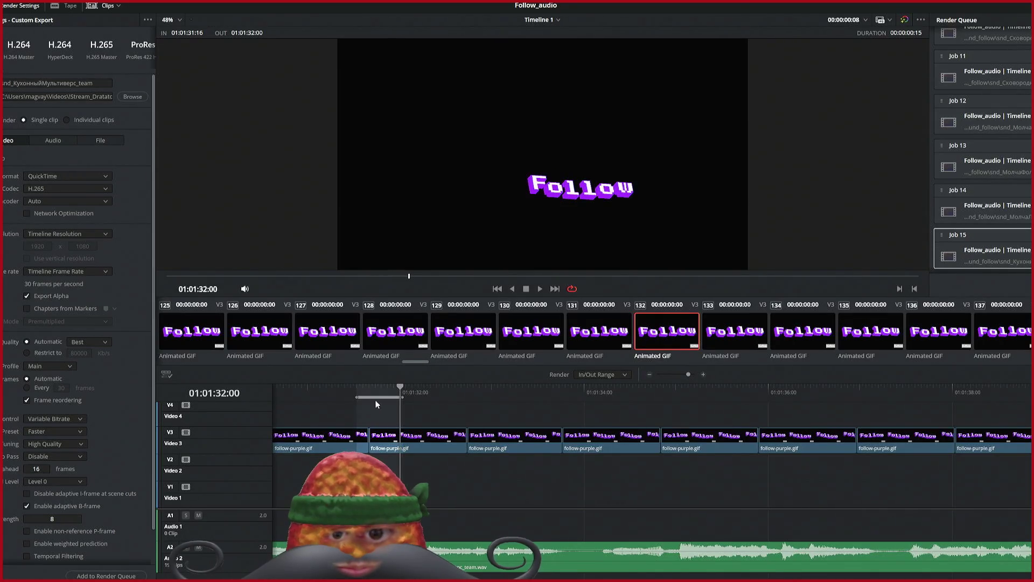
{"action": "left_click", "coordinate": [395, 391]}
{"action": "key", "text": "o"}
Step: Set the in point at 01:01:06:28 and change the output name's ending to pop
{"action": "left_click", "coordinate": [327, 392]}
{"action": "scroll", "coordinate": [328, 388], "scroll_direction": "left", "scroll_amount": 10}
{"action": "scroll", "coordinate": [328, 388], "scroll_direction": "left", "scroll_amount": 4}
{"action": "left_click", "coordinate": [452, 393]}
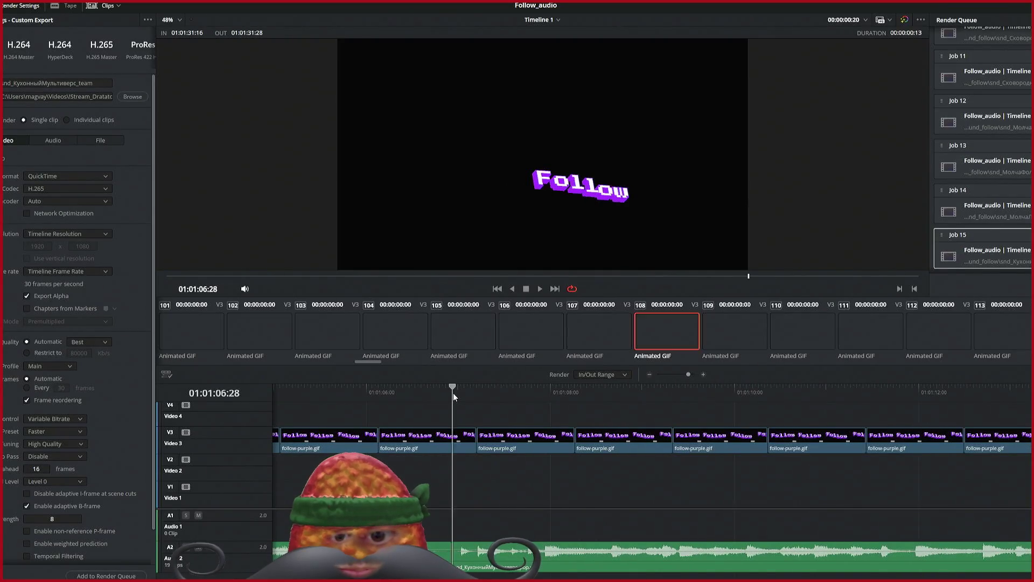
{"action": "key", "text": "i"}
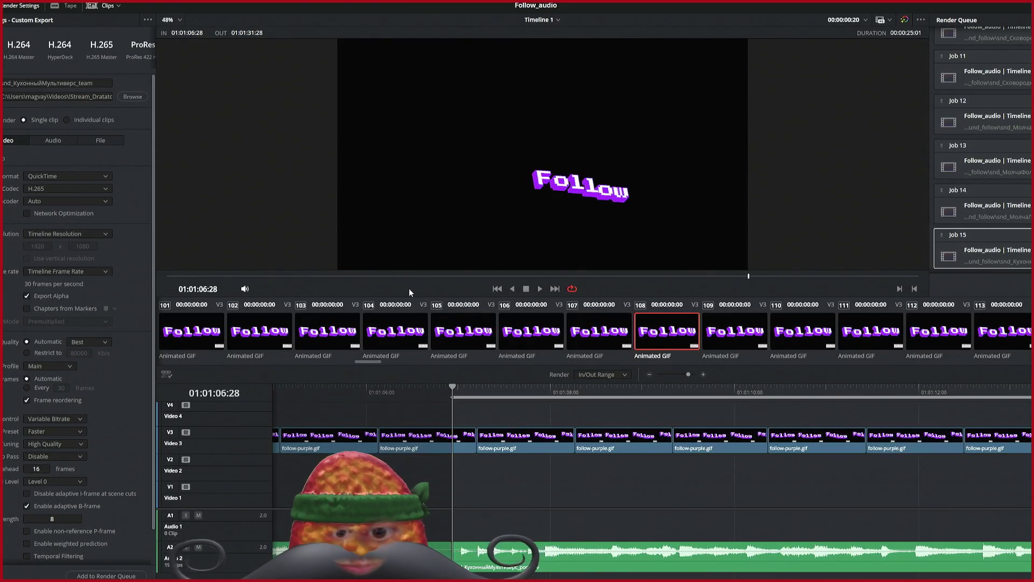
{"action": "key", "text": "BackSpace"}
{"action": "key", "text": "BackSpace"}
{"action": "key", "text": "BackSpace"}
{"action": "type", "text": "pop"}
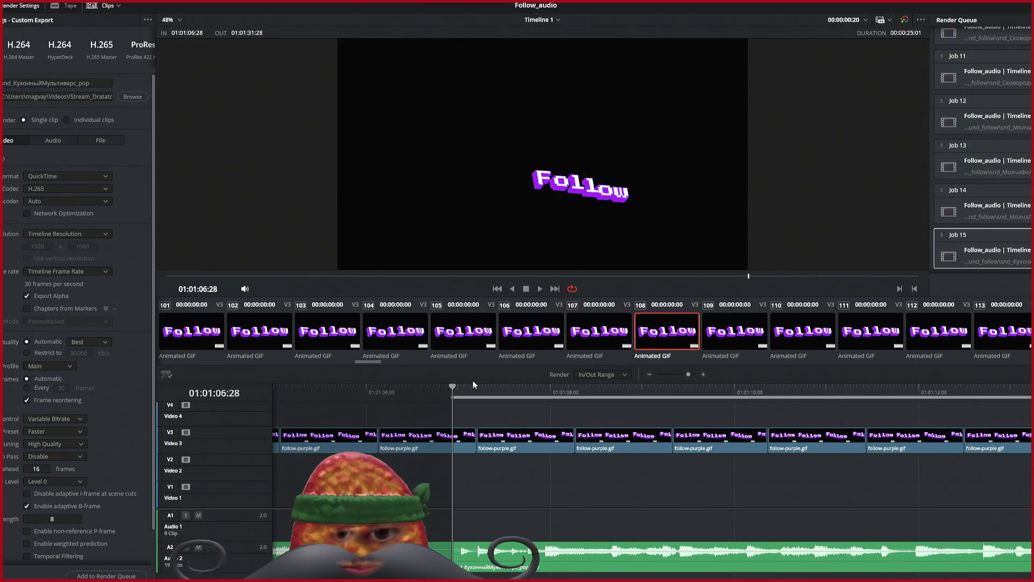
Step: Mark the range from 01:00:46:02 to 01:01:06:28
{"action": "scroll", "coordinate": [453, 396], "scroll_direction": "left", "scroll_amount": 5}
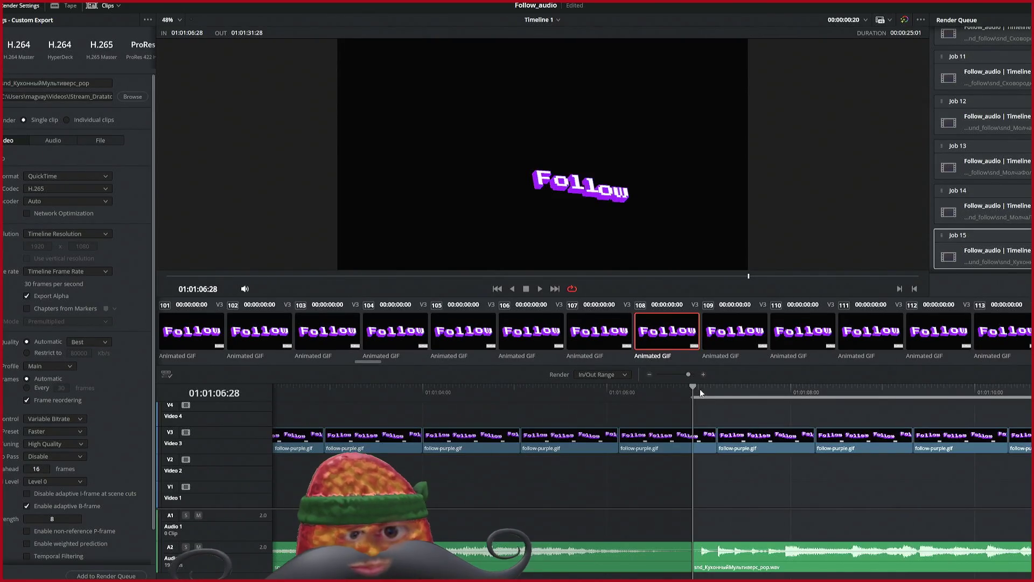
{"action": "key", "text": "o"}
{"action": "scroll", "coordinate": [673, 389], "scroll_direction": "left", "scroll_amount": 3}
{"action": "scroll", "coordinate": [669, 387], "scroll_direction": "left", "scroll_amount": 10}
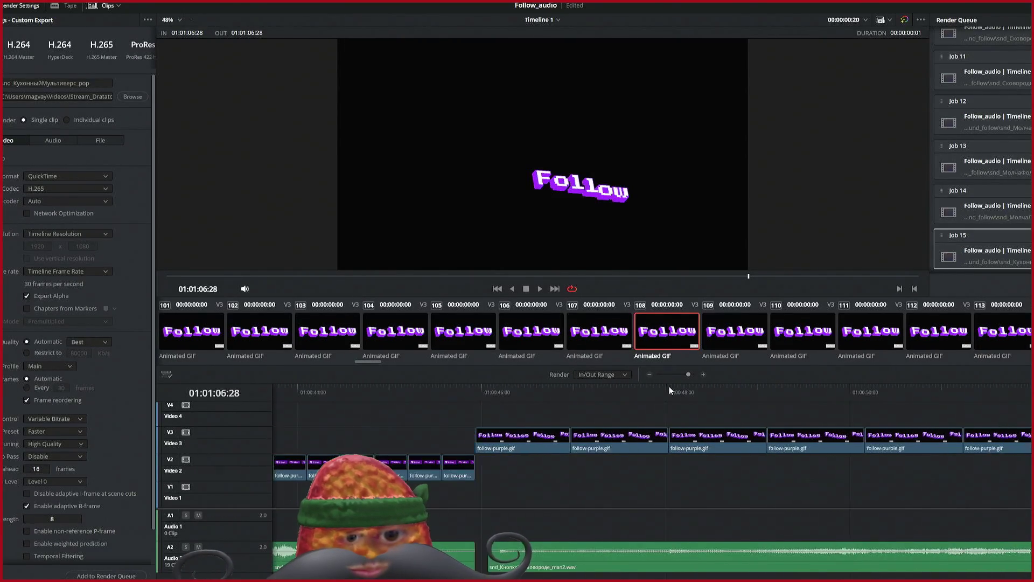
{"action": "scroll", "coordinate": [669, 389], "scroll_direction": "left", "scroll_amount": 2}
{"action": "left_click", "coordinate": [539, 389]}
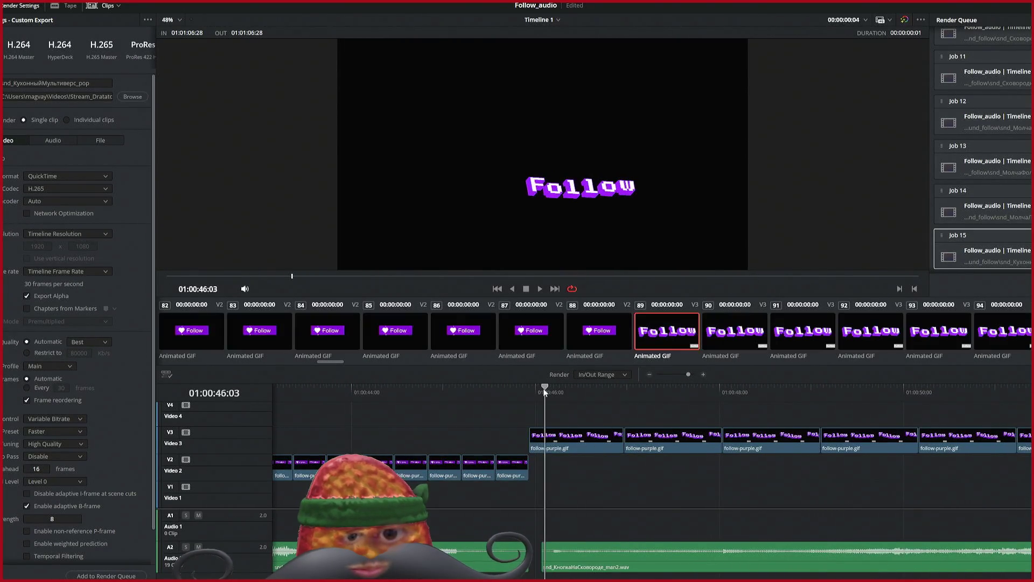
{"action": "key", "text": "i"}
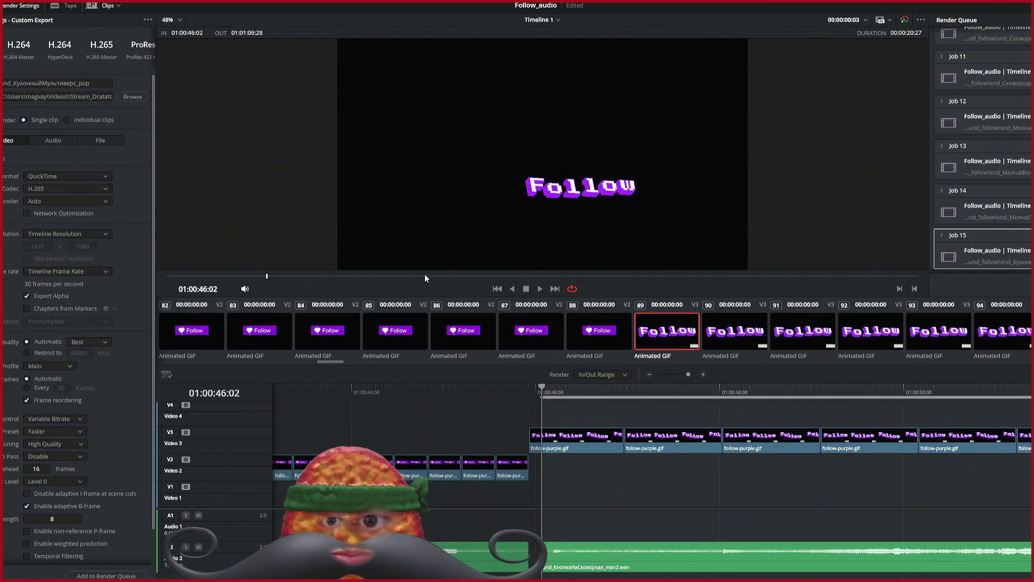
Step: Move the range end to 01:00:45:27, with a trial in point at 01:00:45:17
{"action": "left_click", "coordinate": [520, 390]}
{"action": "left_click_drag", "start_coordinate": [527, 388], "coordinate": [523, 388]}
{"action": "key", "text": "o"}
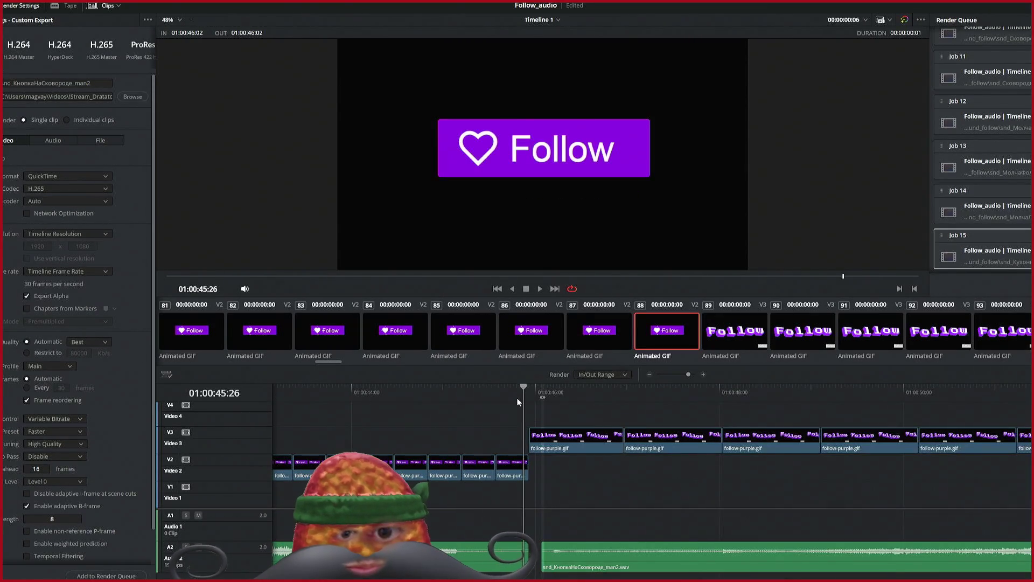
{"action": "left_click", "coordinate": [496, 390]}
{"action": "key", "text": "i"}
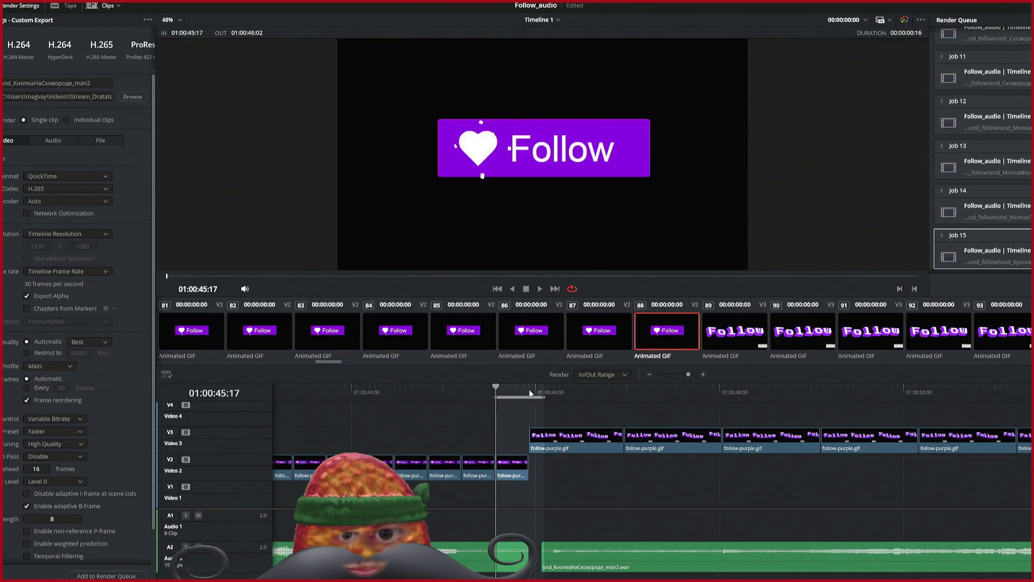
{"action": "left_click", "coordinate": [529, 389]}
{"action": "left_click", "coordinate": [524, 389]}
{"action": "key", "text": "o"}
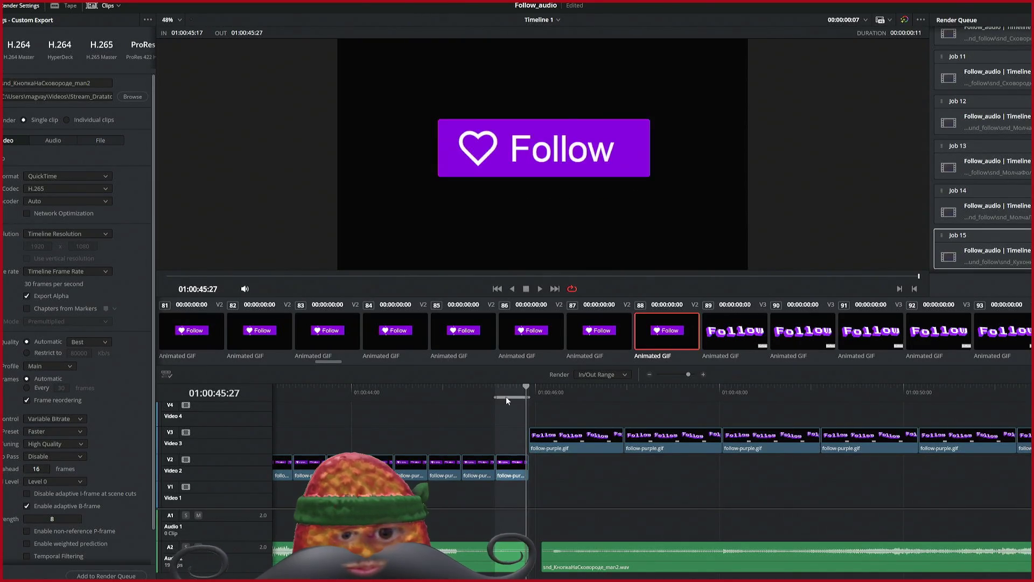
Step: Set the in point at 01:00:34:00 and remove the trailing 2 from the output name
{"action": "scroll", "coordinate": [457, 412], "scroll_direction": "left", "scroll_amount": 10}
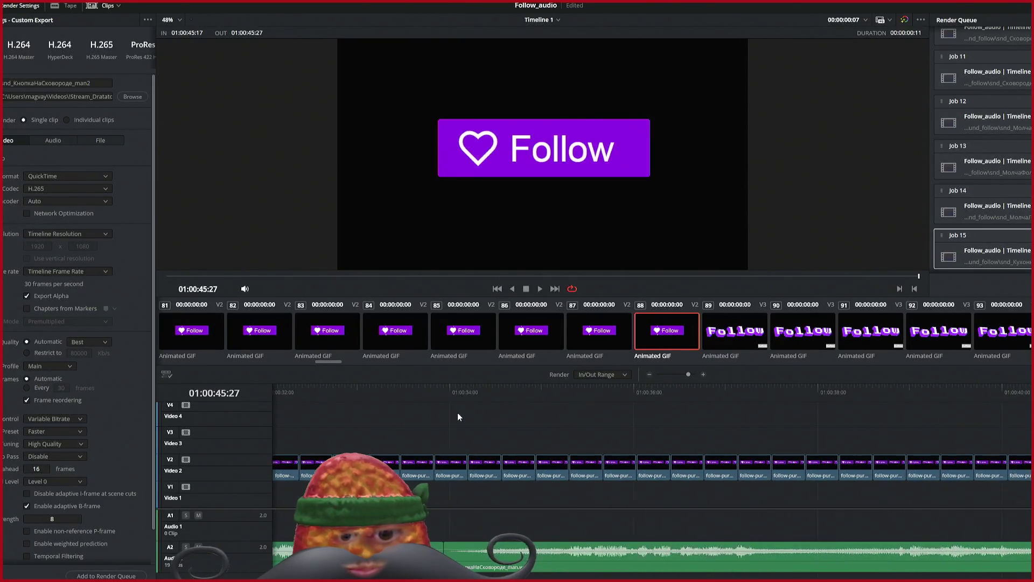
{"action": "left_click", "coordinate": [450, 390]}
{"action": "key", "text": "i"}
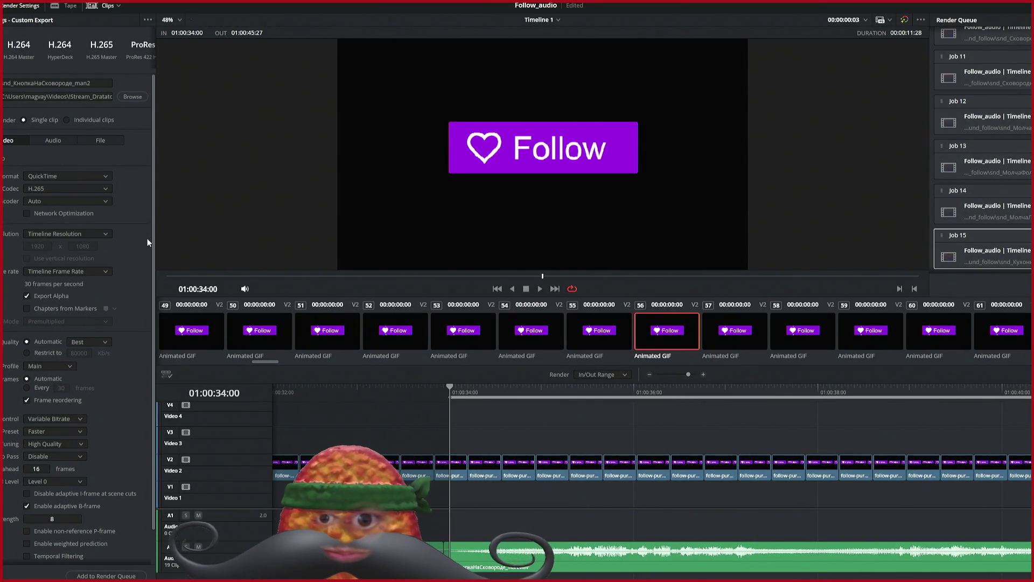
{"action": "key", "text": "BackSpace"}
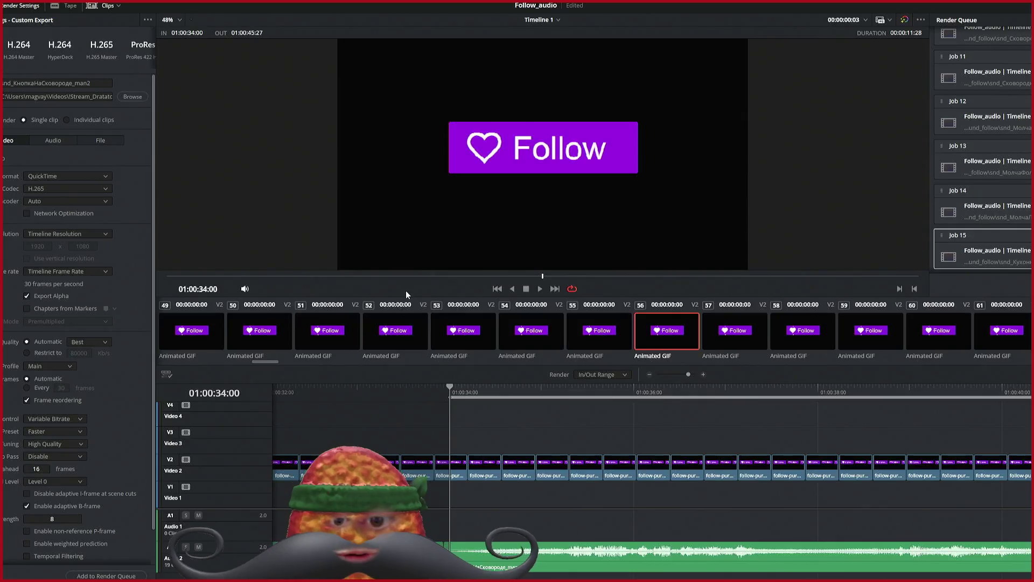
Step: Mark 01:00:25:18 to 01:00:33:27 and add it to the Render Queue as Job 16
{"action": "left_click", "coordinate": [438, 388]}
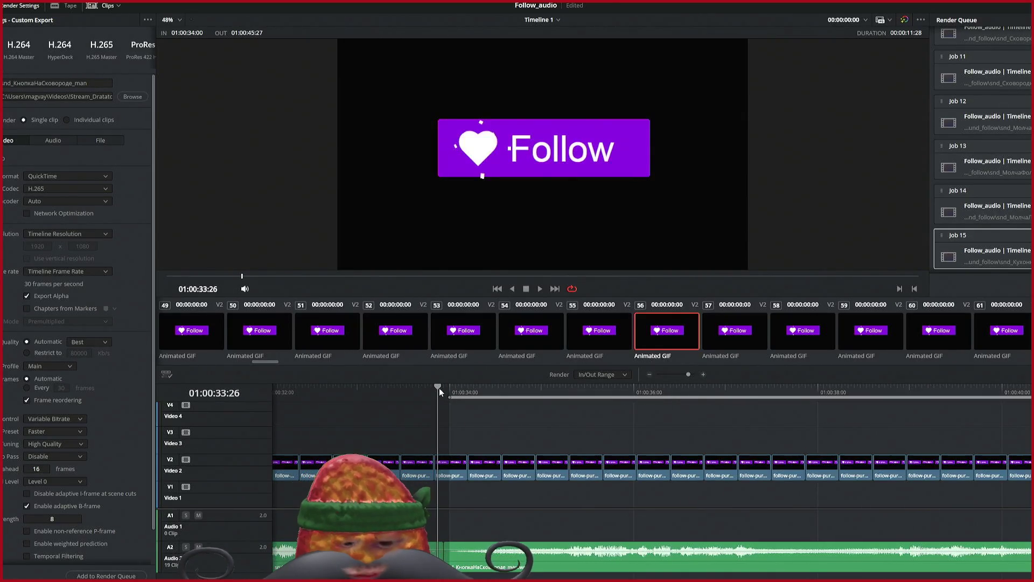
{"action": "key", "text": "o"}
{"action": "scroll", "coordinate": [409, 424], "scroll_direction": "up", "scroll_amount": 3}
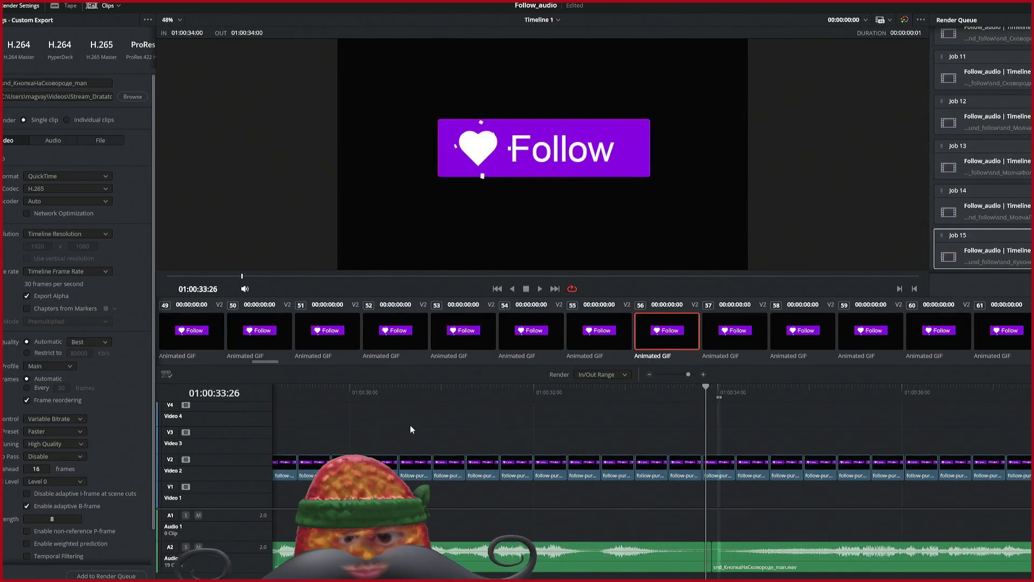
{"action": "left_click", "coordinate": [641, 388]}
{"action": "key", "text": "i"}
{"action": "left_click_drag", "start_coordinate": [714, 388], "coordinate": [708, 388]}
{"action": "left_click_drag", "start_coordinate": [696, 397], "coordinate": [604, 395]}
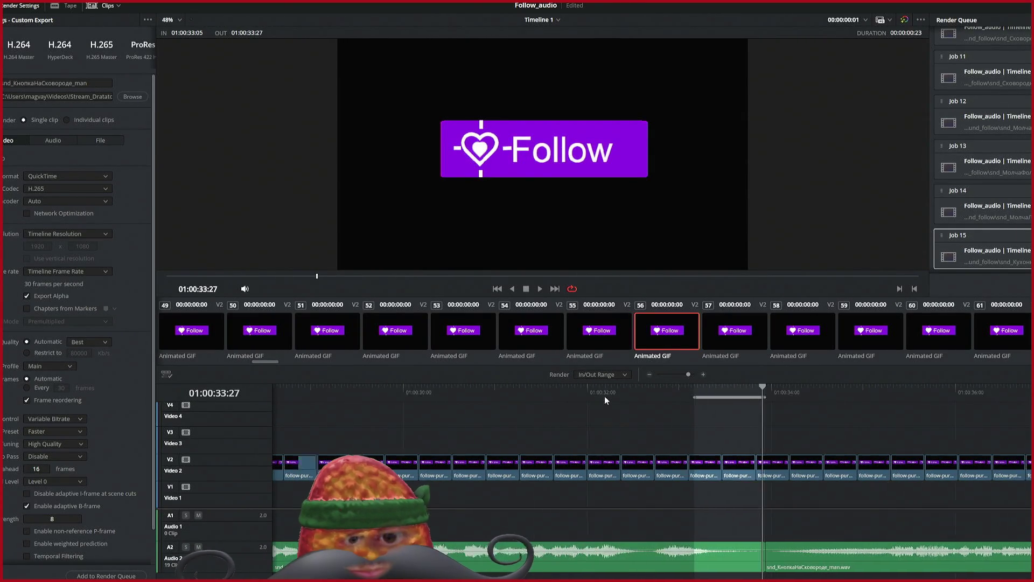
{"action": "left_click", "coordinate": [590, 395]}
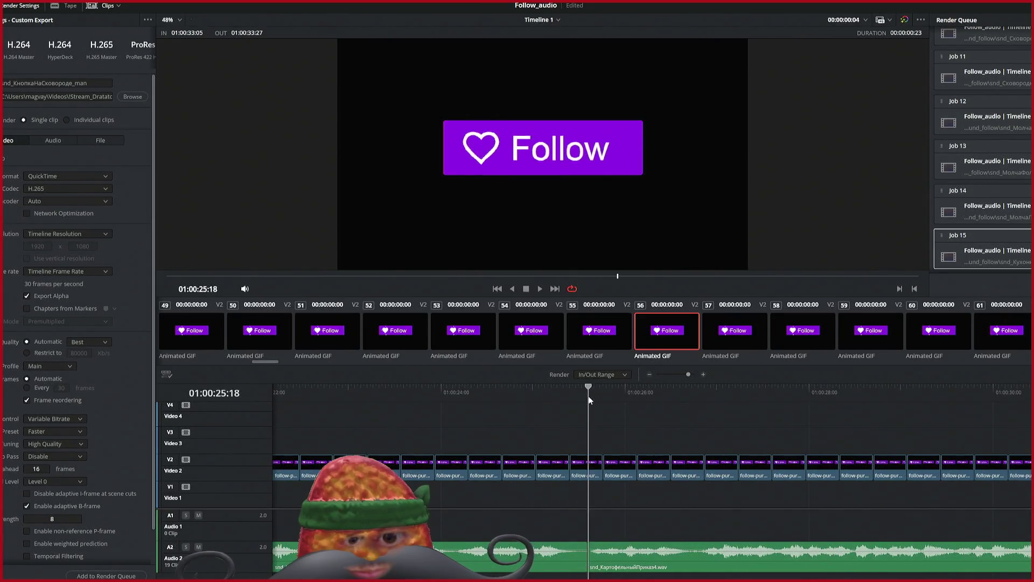
{"action": "key", "text": "i"}
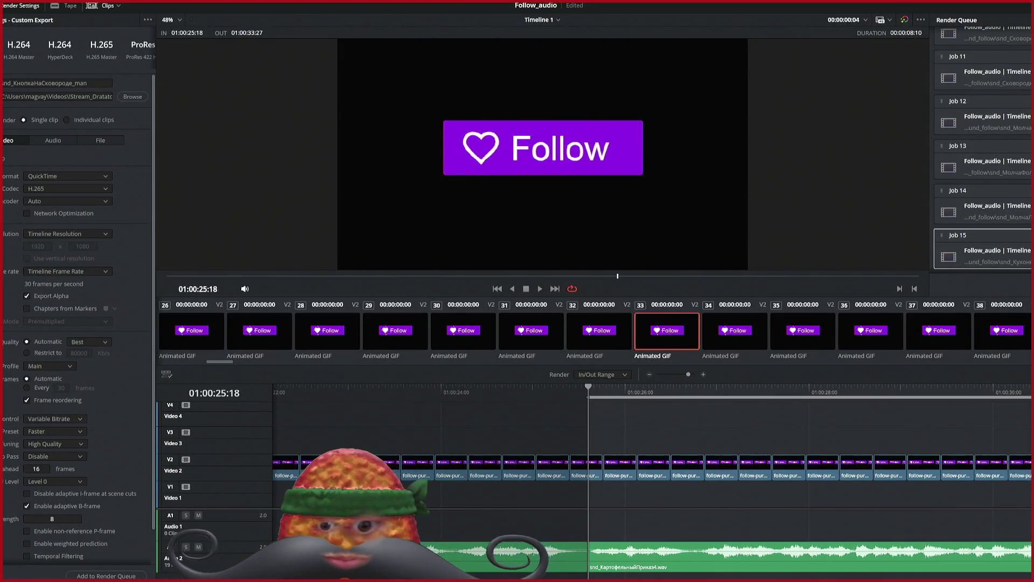
{"action": "left_click", "coordinate": [110, 575]}
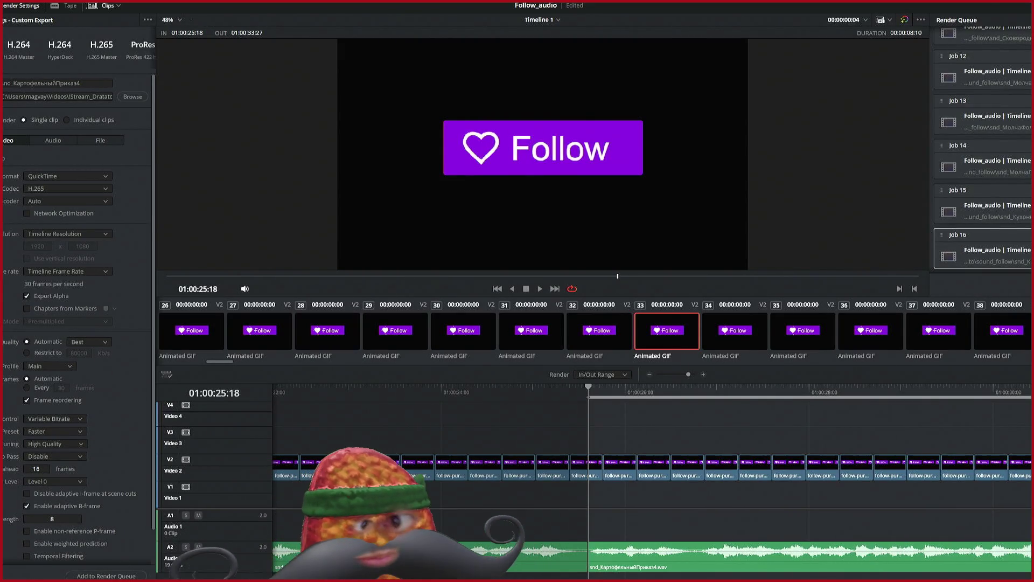
Step: Mark the range from 01:00:19:16 to 01:00:25:18
{"action": "scroll", "coordinate": [953, 254], "scroll_direction": "down", "scroll_amount": 1}
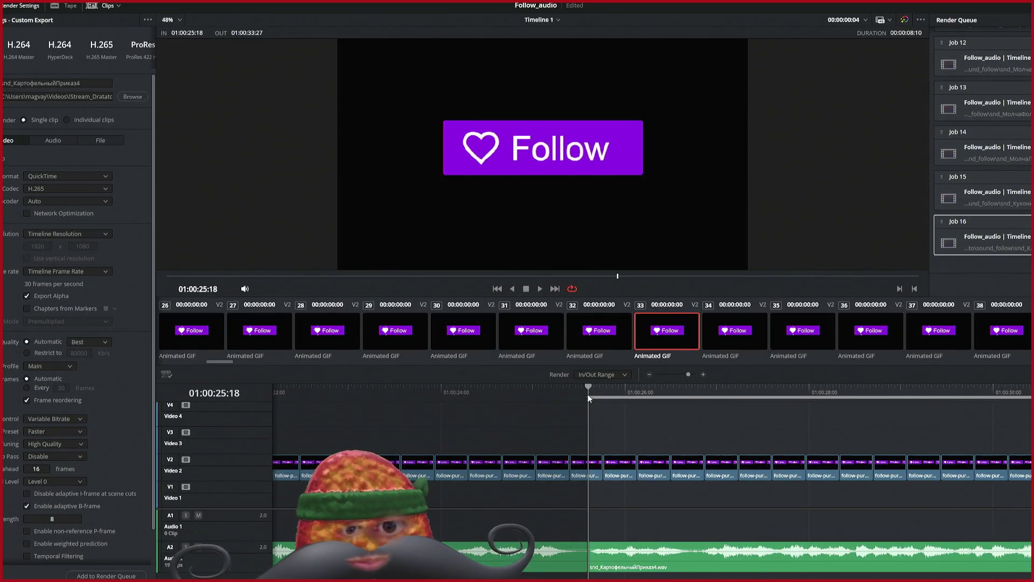
{"action": "key", "text": "o"}
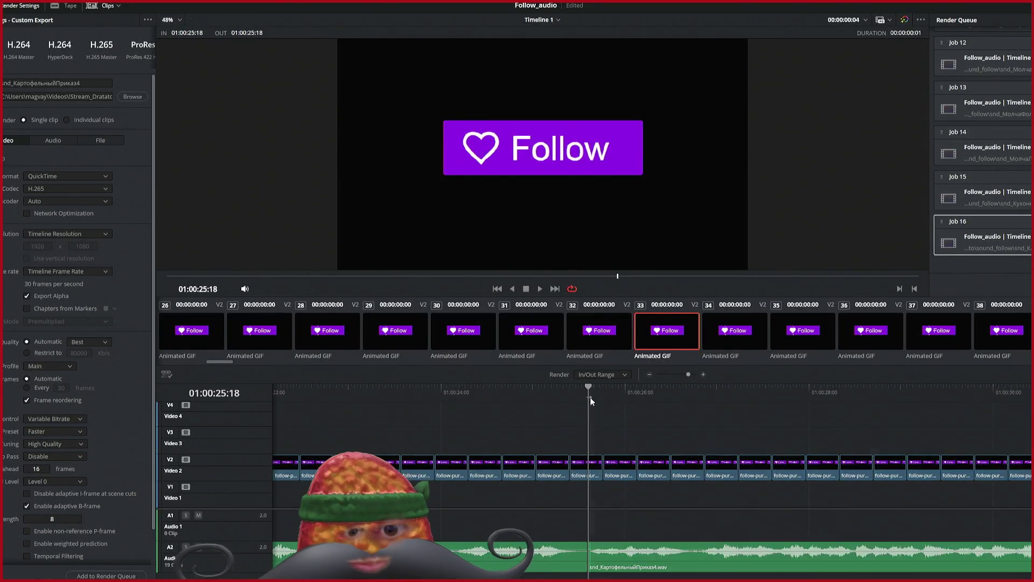
{"action": "scroll", "coordinate": [577, 399], "scroll_direction": "left", "scroll_amount": 5}
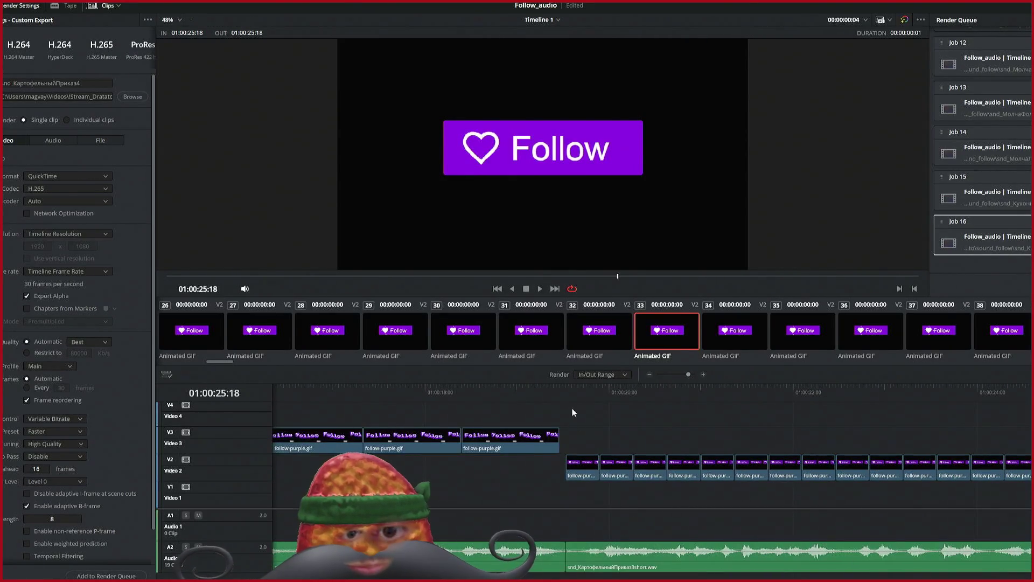
{"action": "left_click", "coordinate": [566, 392]}
{"action": "key", "text": "i"}
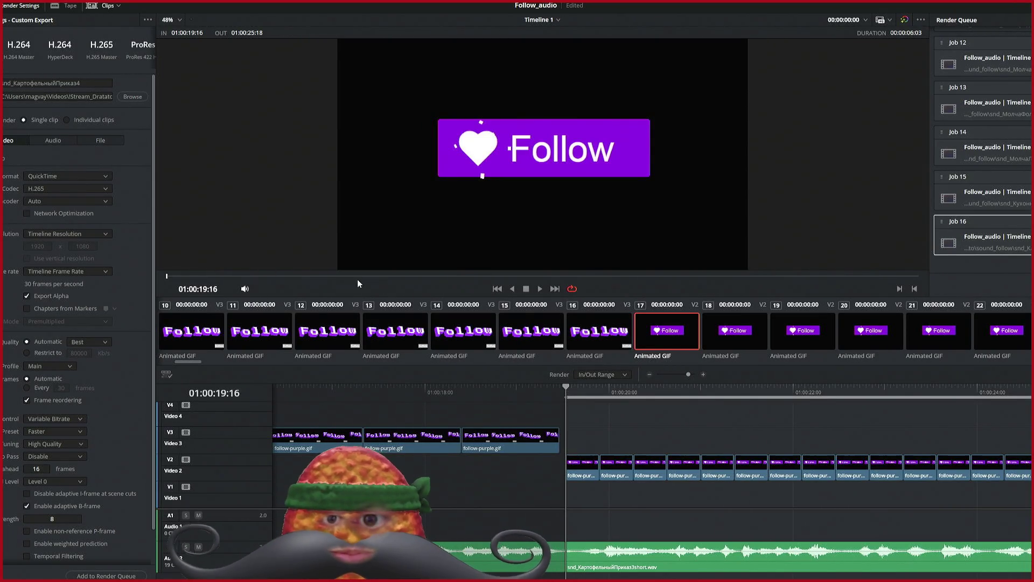
Step: Change the output name ending to 3short, queue Job 17, and set the next out point at 01:00:19:16
{"action": "key", "text": "BackSpace"}
{"action": "type", "text": "3short"}
{"action": "left_click", "coordinate": [106, 575]}
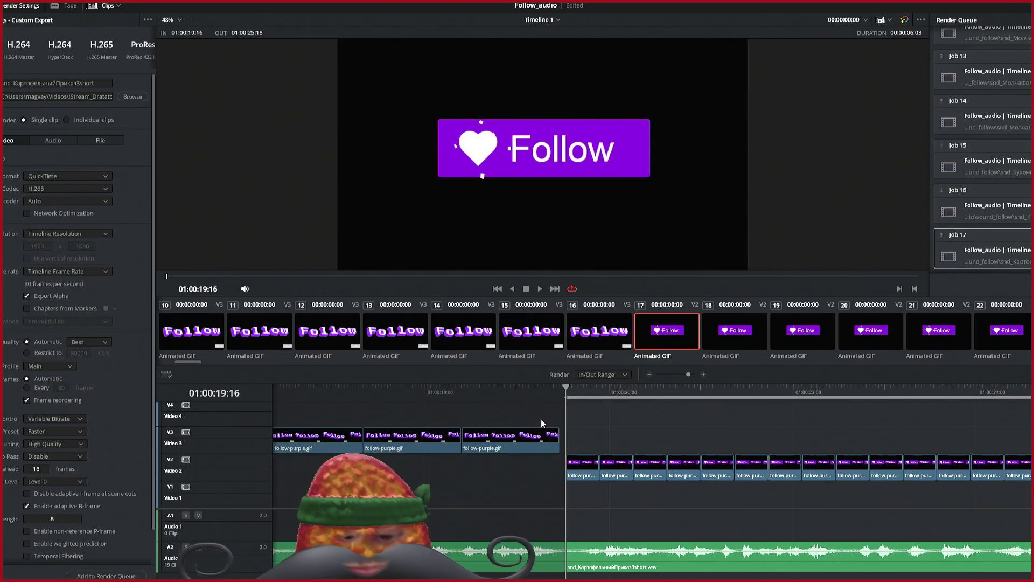
{"action": "key", "text": "o"}
{"action": "scroll", "coordinate": [503, 396], "scroll_direction": "up", "scroll_amount": 2}
{"action": "scroll", "coordinate": [503, 396], "scroll_direction": "up", "scroll_amount": 5}
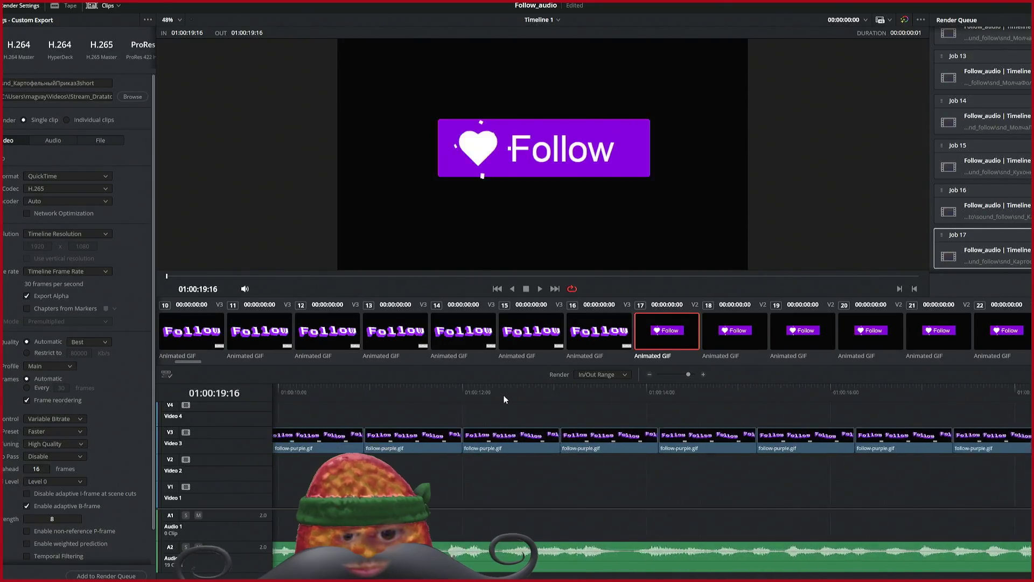
Step: Mark the opening section 01:00:00:00 to 01:00:07:23 and queue it as Job 18
{"action": "left_click", "coordinate": [341, 388]}
{"action": "key", "text": "i"}
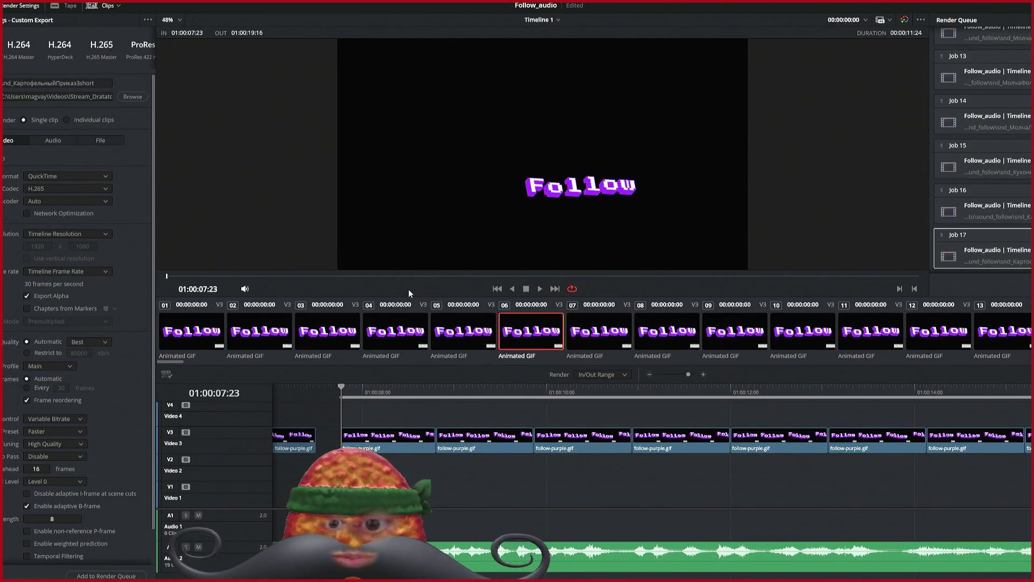
{"action": "left_click", "coordinate": [338, 388]}
{"action": "type", "text": "2"}
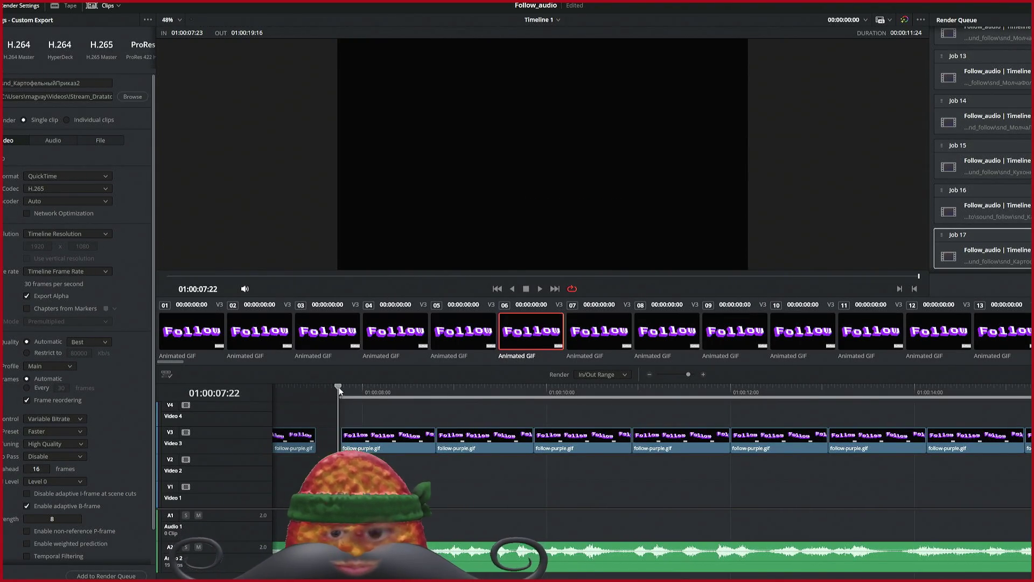
{"action": "key", "text": "o"}
{"action": "scroll", "coordinate": [349, 411], "scroll_direction": "left", "scroll_amount": 5}
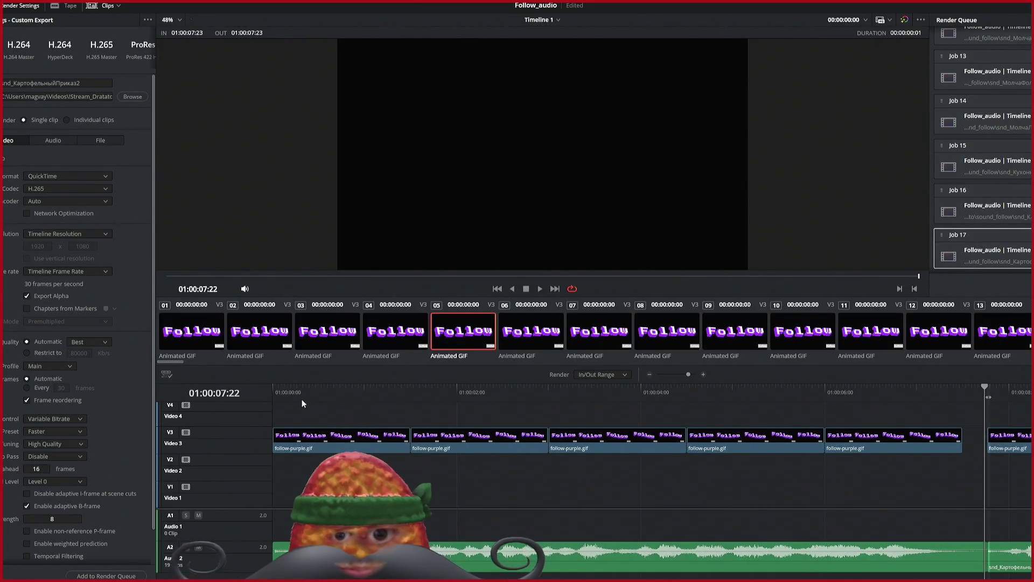
{"action": "key", "text": "Home"}
{"action": "key", "text": "i"}
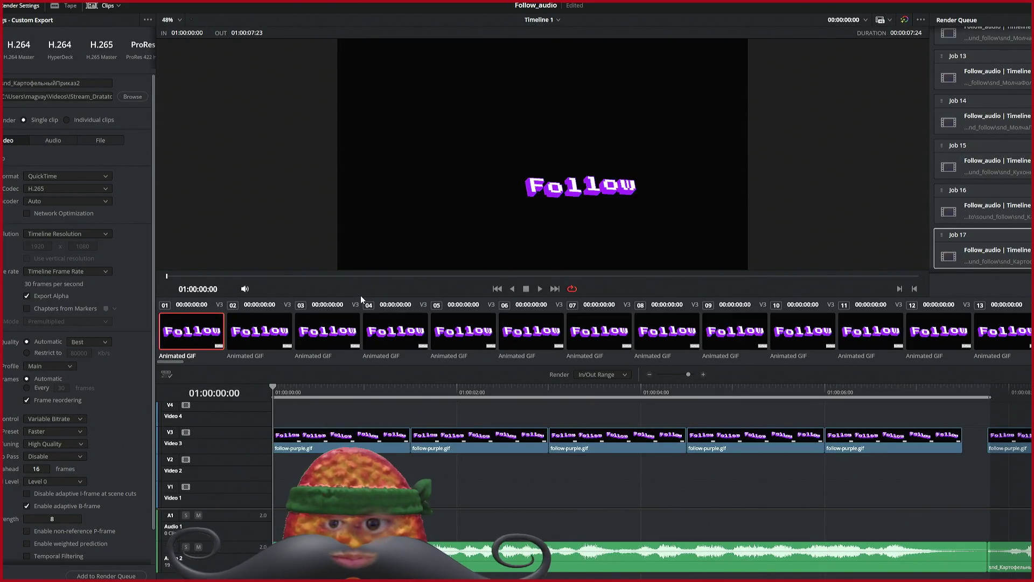
{"action": "left_click", "coordinate": [106, 576]}
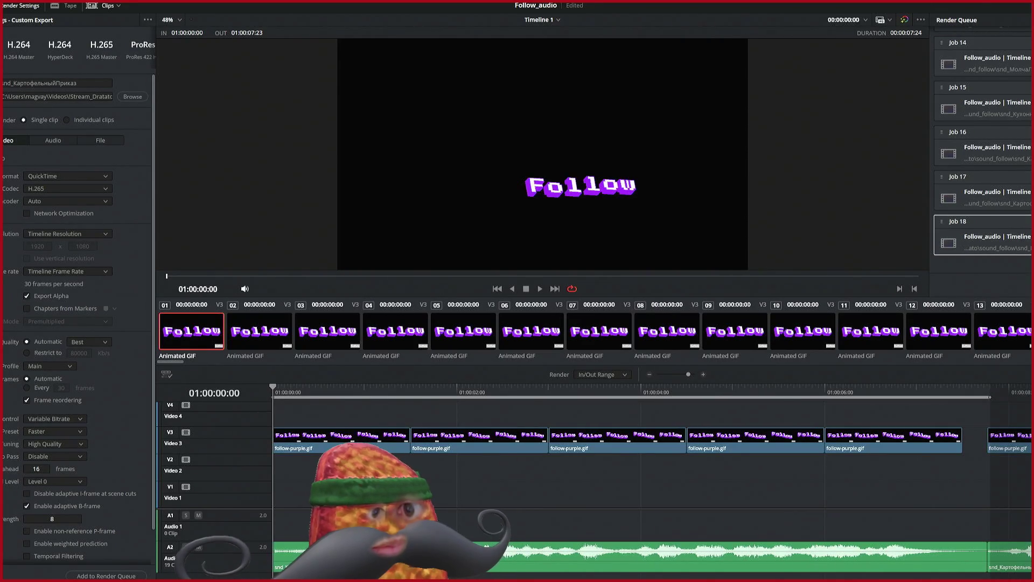
Step: Set the next in point at 01:00:07:24
{"action": "left_click", "coordinate": [989, 389]}
{"action": "key", "text": "i"}
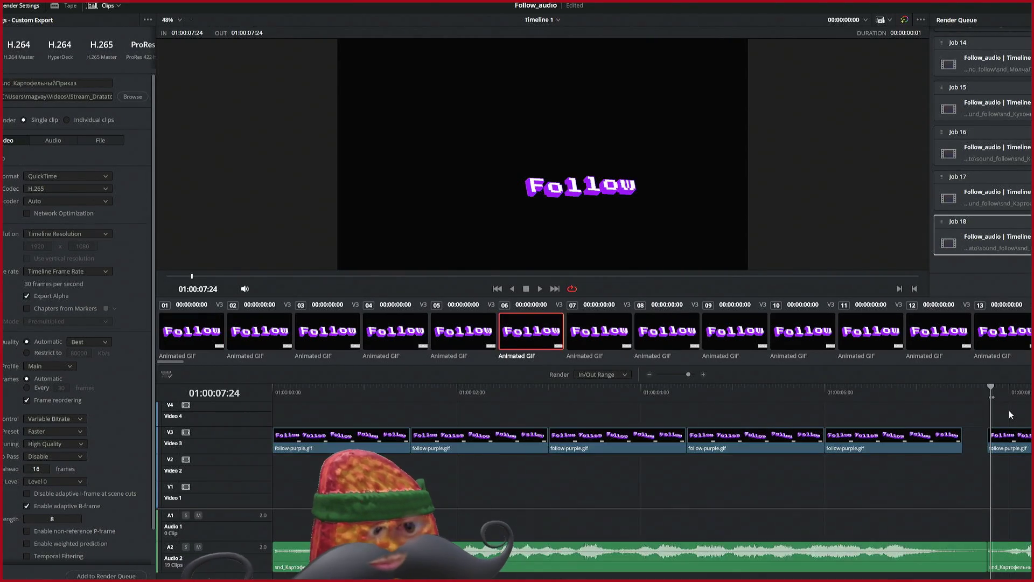
{"action": "scroll", "coordinate": [1007, 412], "scroll_direction": "right", "scroll_amount": 10}
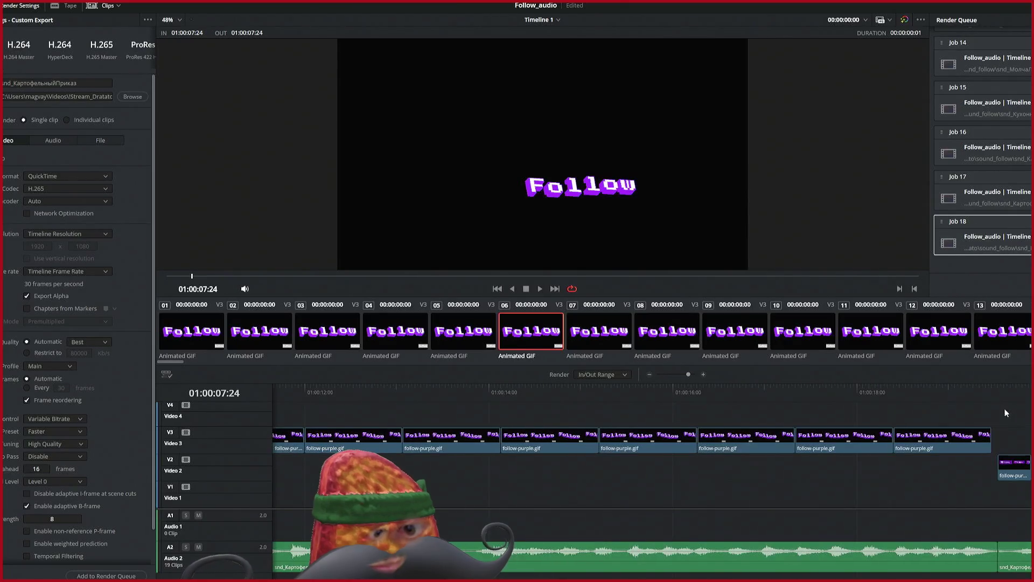
{"action": "left_click", "coordinate": [994, 392]}
Step: Set the out point at 01:00:19:14, one frame before the next clip
{"action": "key", "text": "o"}
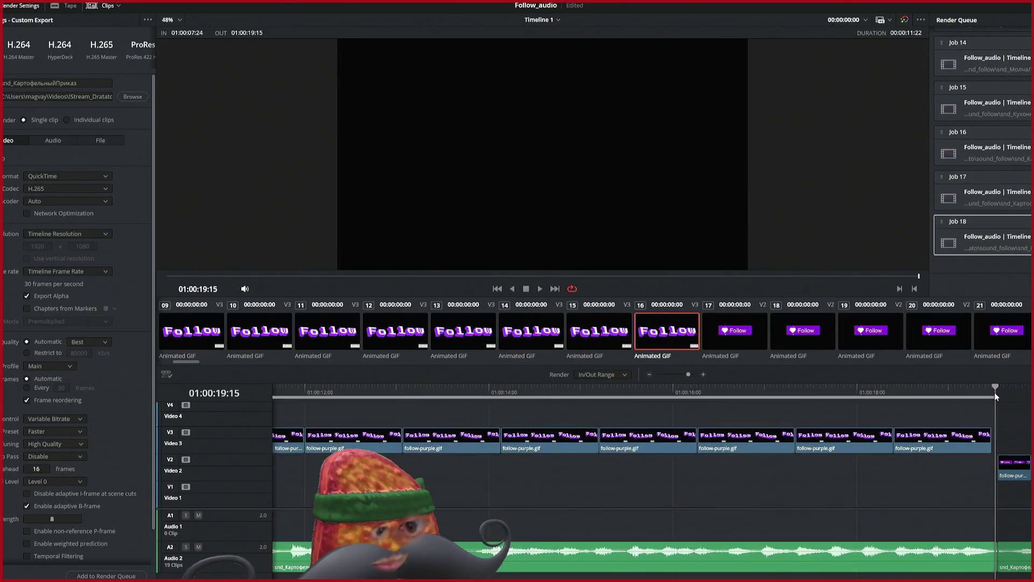
{"action": "left_click", "coordinate": [991, 389]}
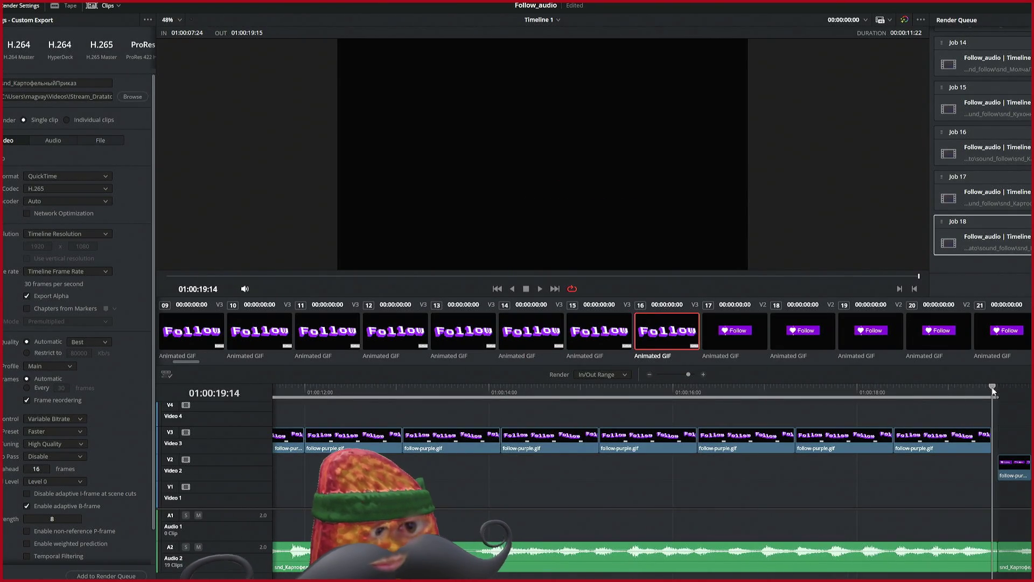
{"action": "key", "text": "o"}
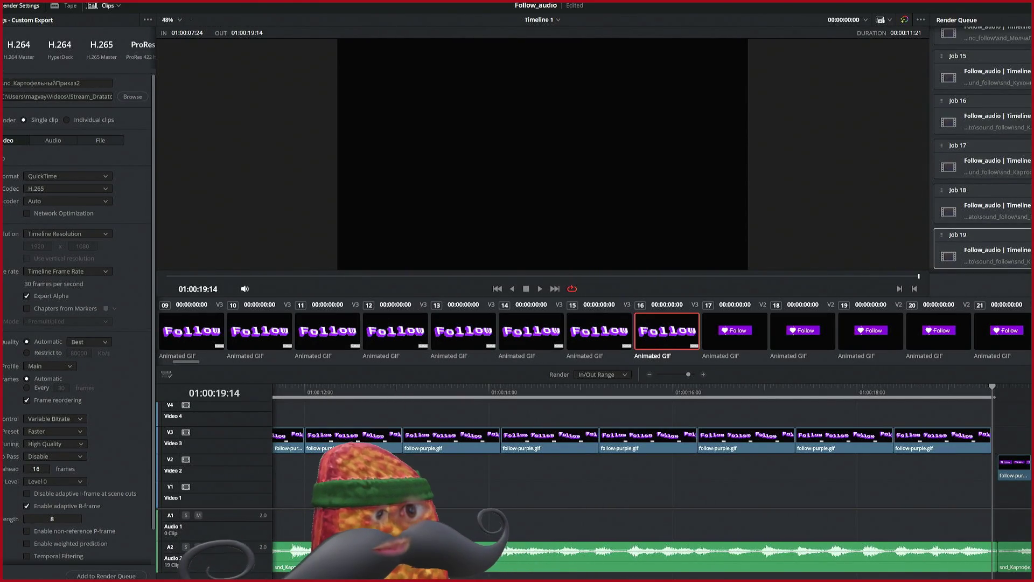
Step: Scroll back along the timeline and park the playhead at 01:00:34:00, the next audio clip start
{"action": "scroll", "coordinate": [1000, 491], "scroll_direction": "right", "scroll_amount": 5}
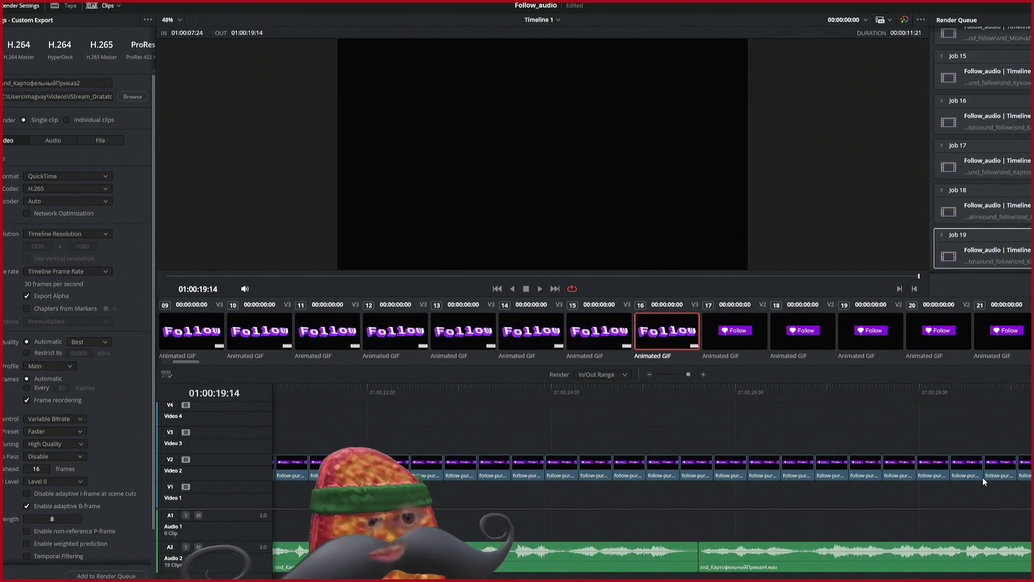
{"action": "scroll", "coordinate": [983, 477], "scroll_direction": "right", "scroll_amount": 4}
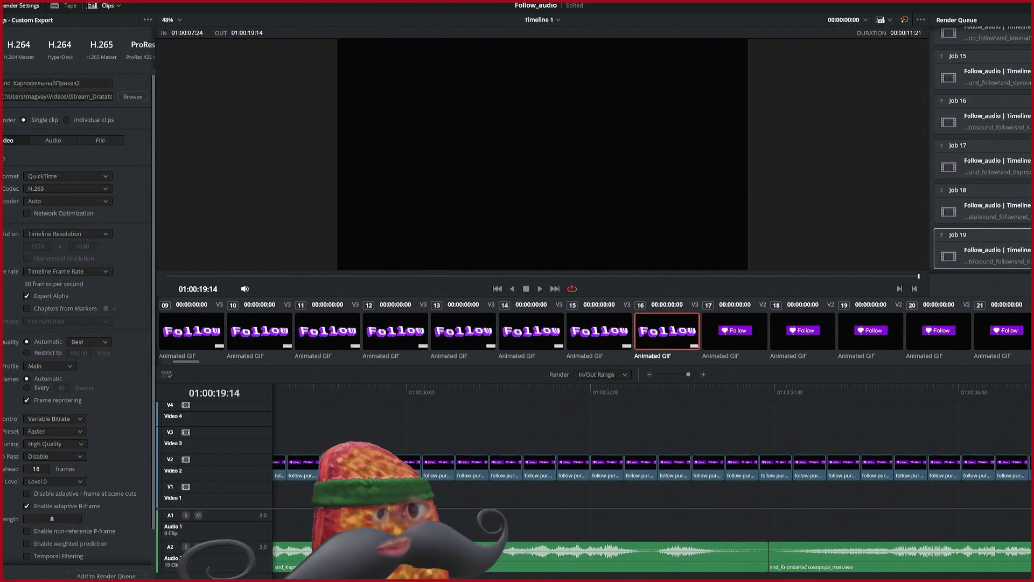
{"action": "scroll", "coordinate": [996, 477], "scroll_direction": "right", "scroll_amount": 5}
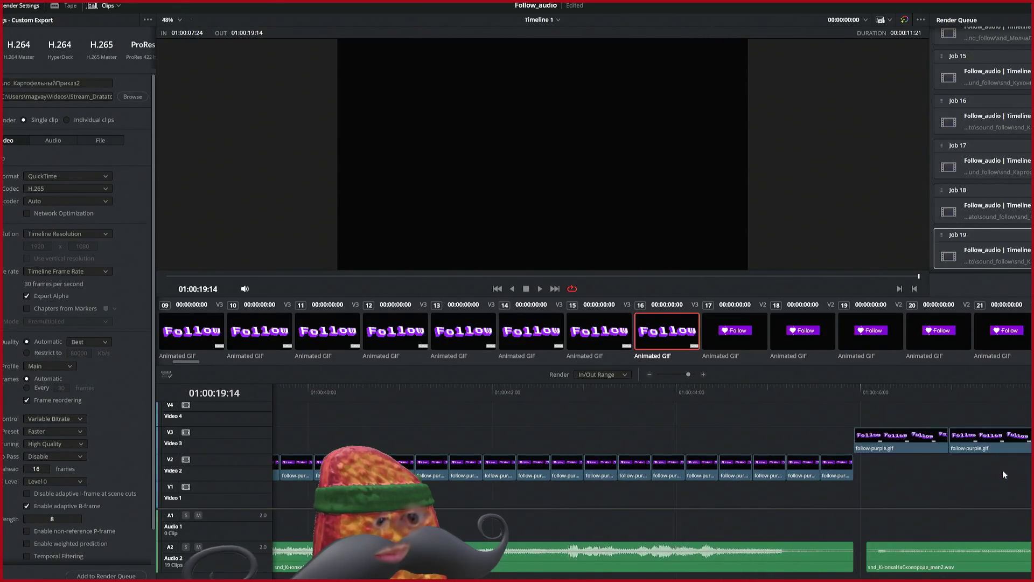
{"action": "scroll", "coordinate": [1030, 226], "scroll_direction": "up", "scroll_amount": 3}
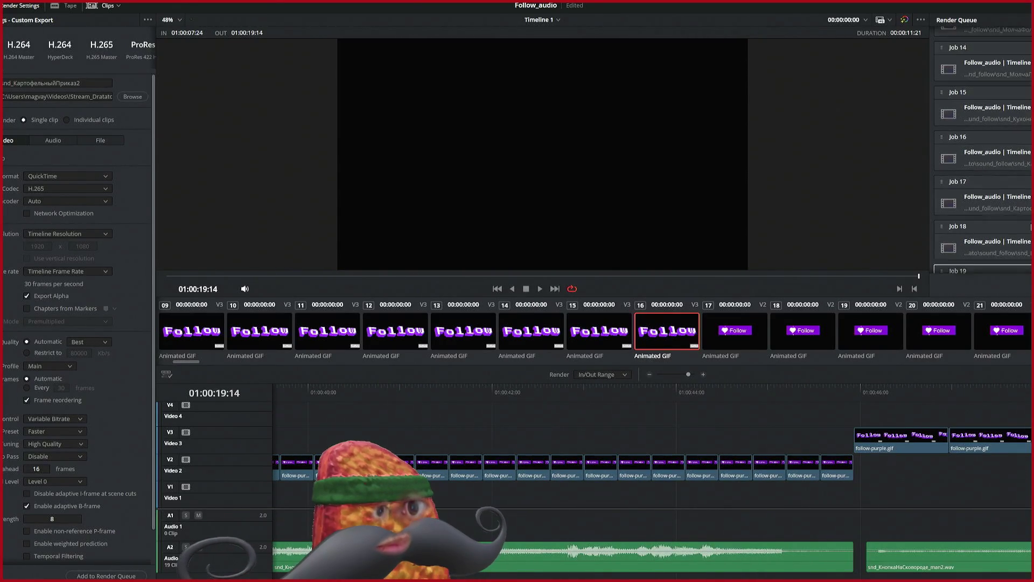
{"action": "scroll", "coordinate": [1030, 226], "scroll_direction": "up", "scroll_amount": 7}
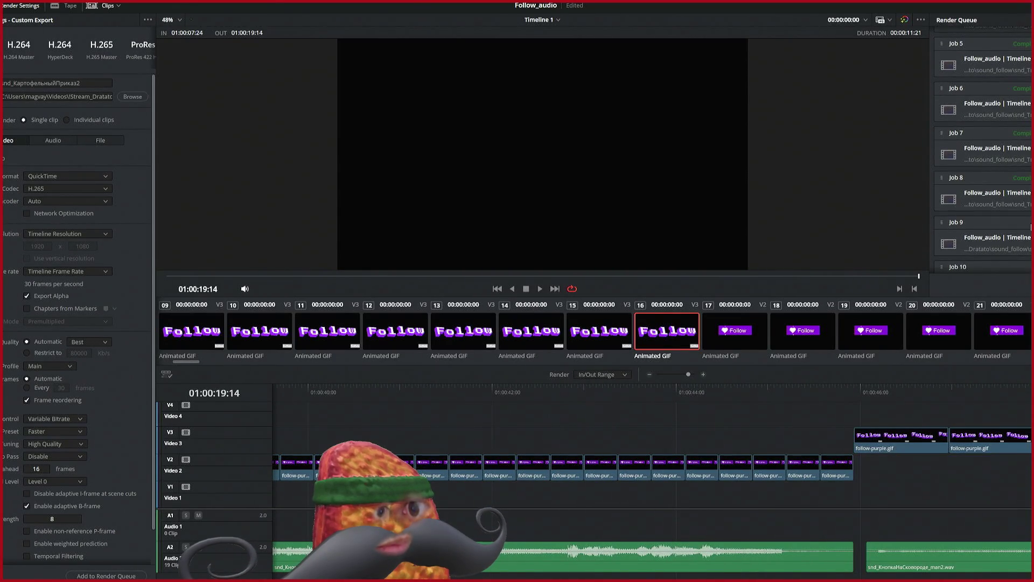
{"action": "scroll", "coordinate": [1030, 226], "scroll_direction": "down", "scroll_amount": 10}
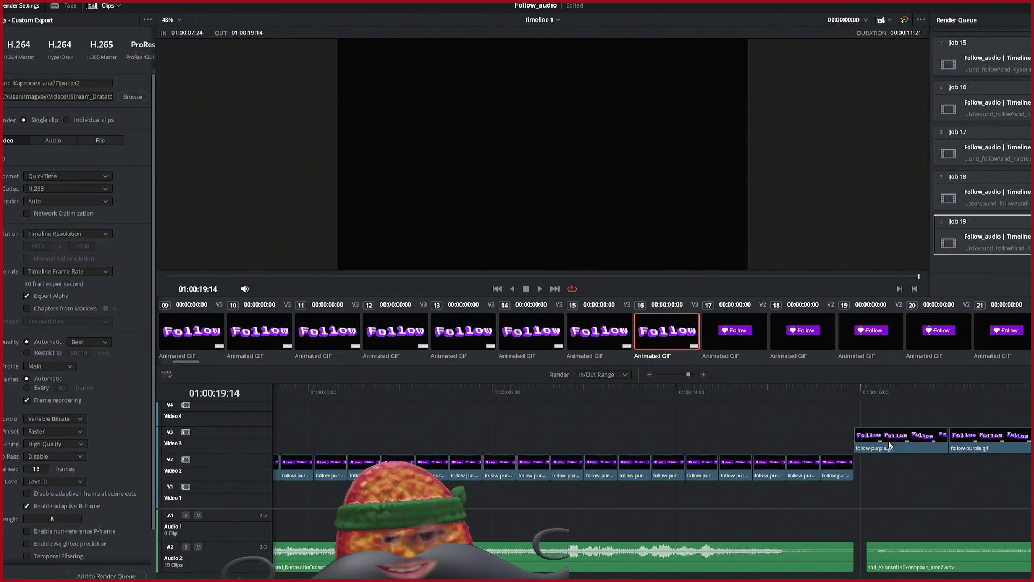
{"action": "scroll", "coordinate": [830, 434], "scroll_direction": "left", "scroll_amount": 4}
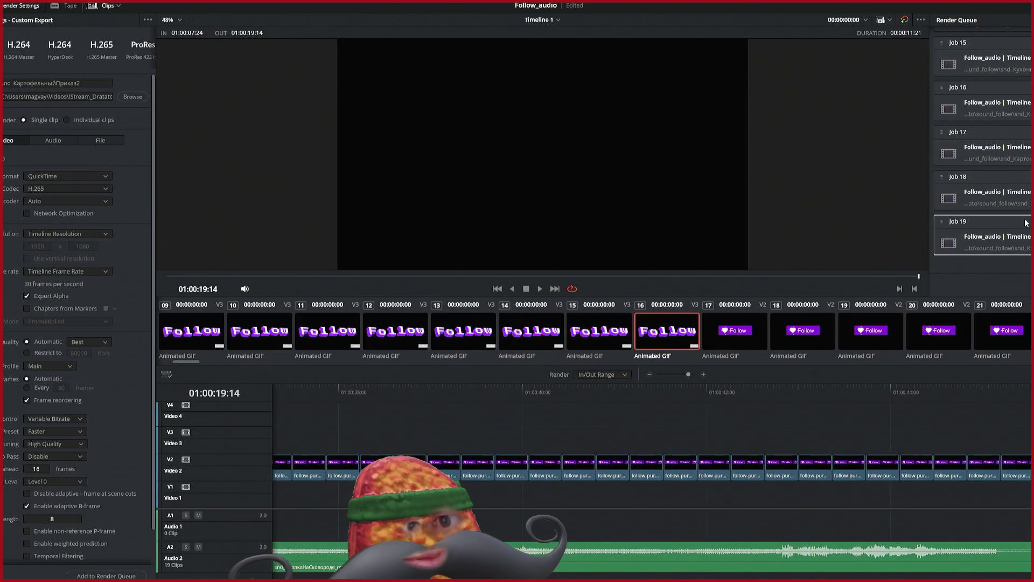
{"action": "scroll", "coordinate": [1027, 222], "scroll_direction": "up", "scroll_amount": 2}
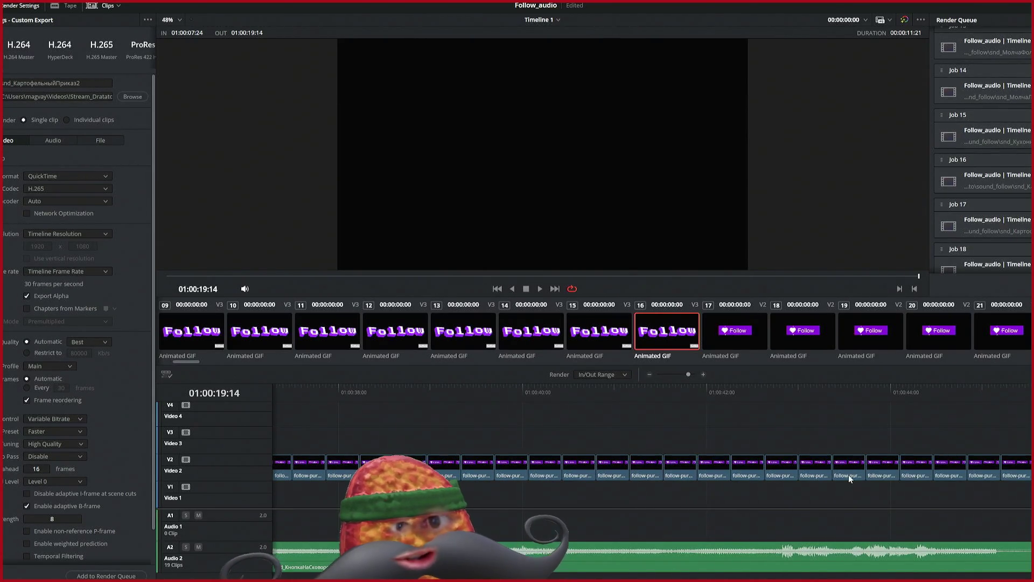
{"action": "scroll", "coordinate": [701, 532], "scroll_direction": "left", "scroll_amount": 10}
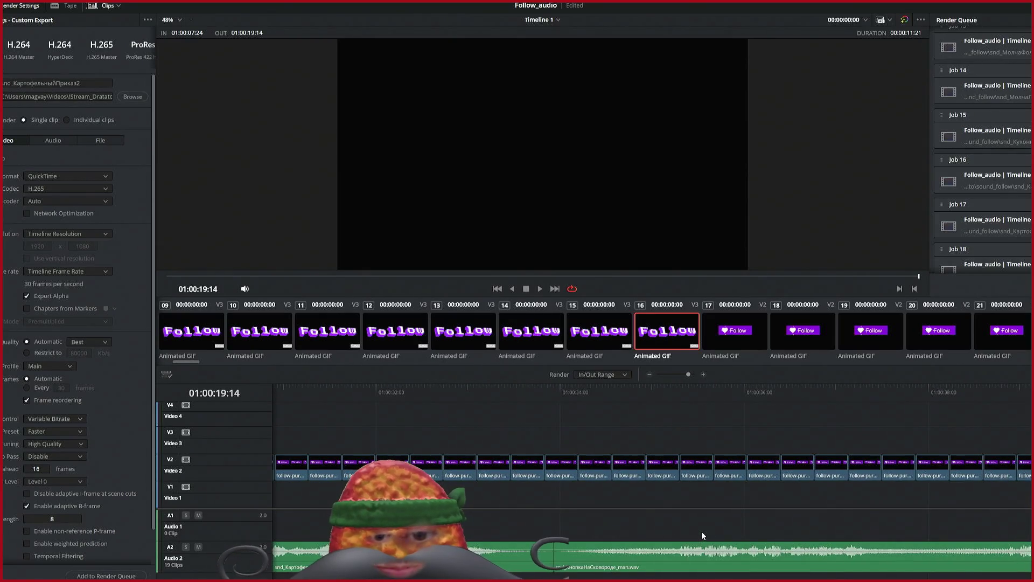
{"action": "left_click", "coordinate": [559, 389]}
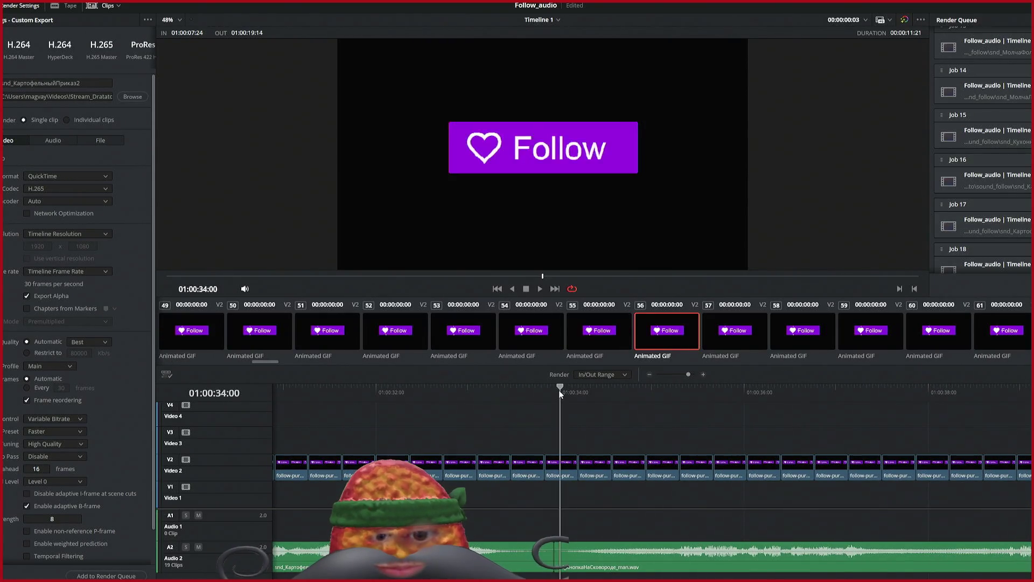
Step: Mark 01:00:33:29 to 01:00:45:26 and add it to the Render Queue as Job 20
{"action": "key", "text": "Left"}
{"action": "key", "text": "i"}
{"action": "key", "text": "o"}
{"action": "scroll", "coordinate": [610, 432], "scroll_direction": "right", "scroll_amount": 9}
{"action": "scroll", "coordinate": [609, 436], "scroll_direction": "right", "scroll_amount": 5}
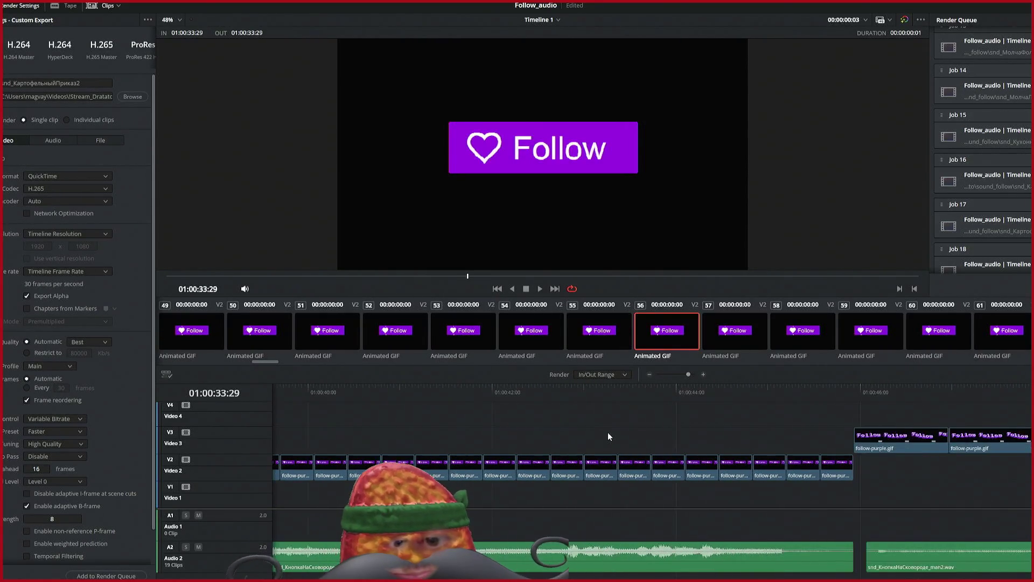
{"action": "left_click_drag", "start_coordinate": [855, 388], "coordinate": [849, 388]}
{"action": "key", "text": "o"}
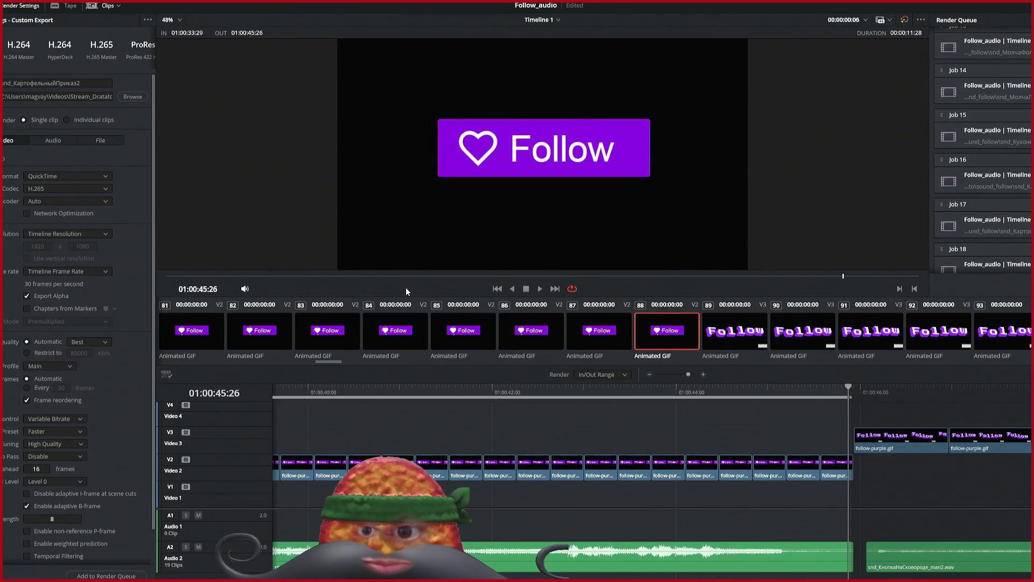
{"action": "left_click", "coordinate": [130, 575]}
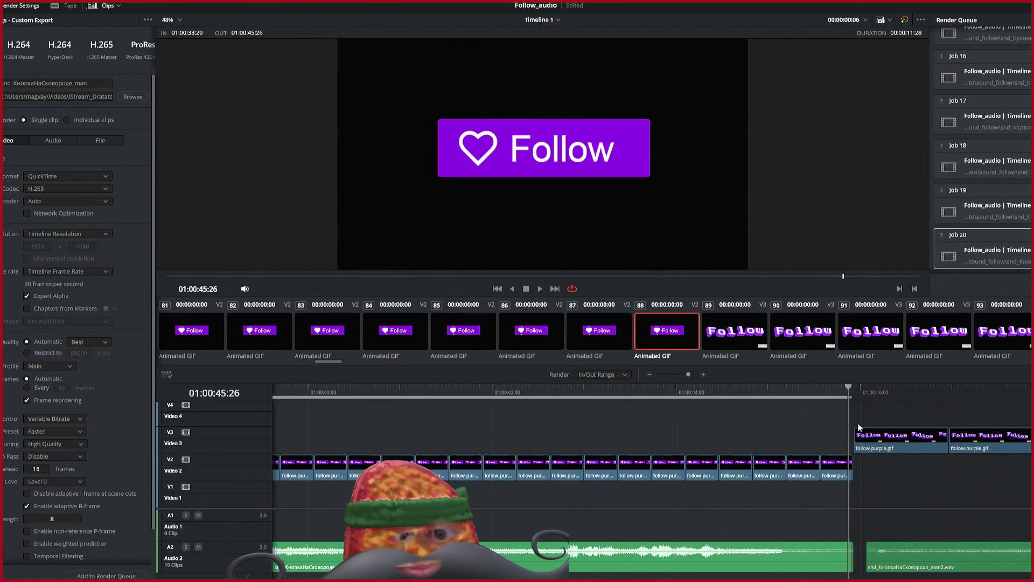
Step: Set the out point at 01:01:06:28 and queue the 01:00:46:03–01:01:06:28 range as Job 21
{"action": "left_click", "coordinate": [868, 393]}
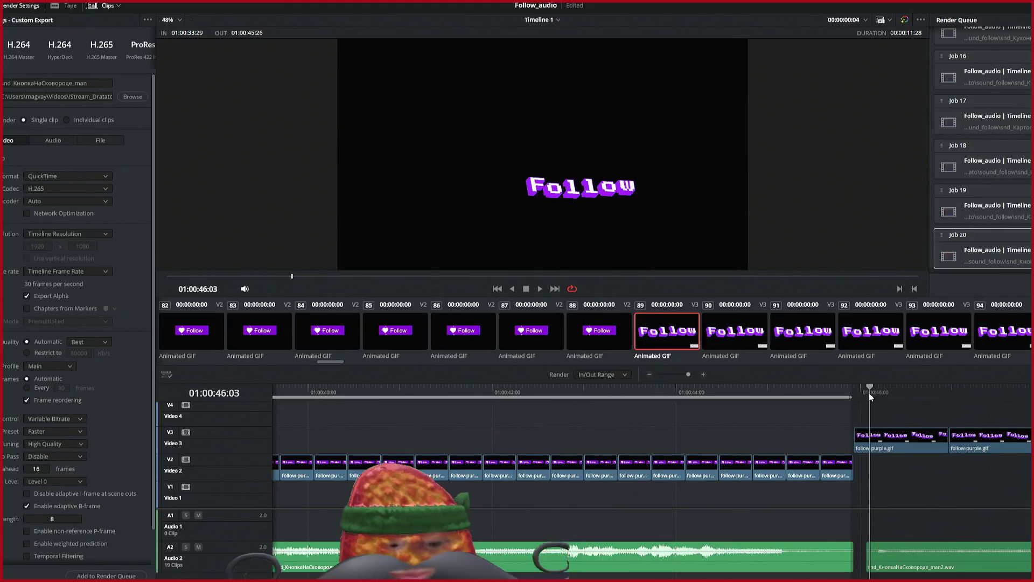
{"action": "scroll", "coordinate": [914, 426], "scroll_direction": "right", "scroll_amount": 5}
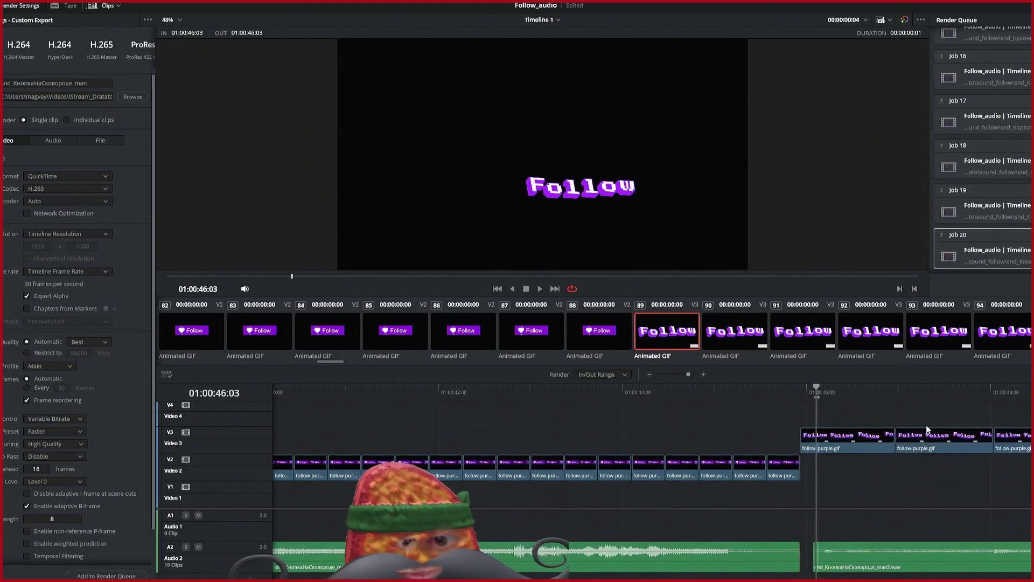
{"action": "scroll", "coordinate": [926, 431], "scroll_direction": "right", "scroll_amount": 10}
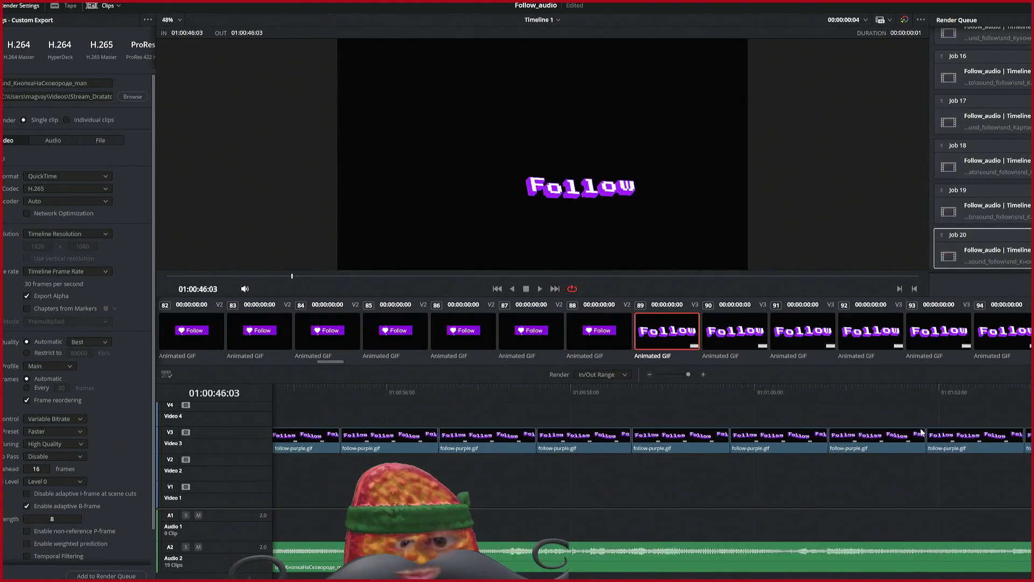
{"action": "left_click", "coordinate": [698, 388]}
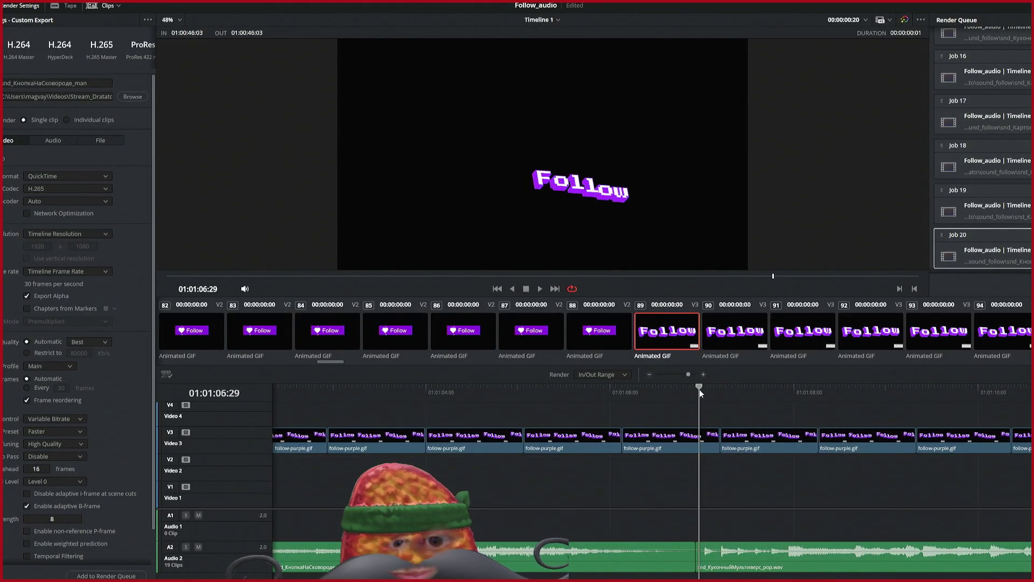
{"action": "key", "text": "o"}
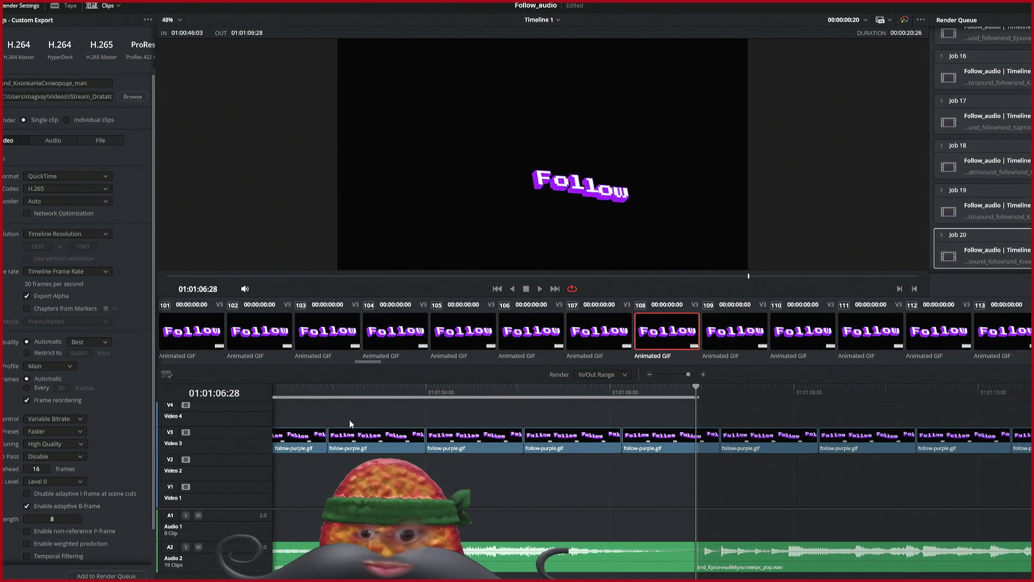
{"action": "left_click", "coordinate": [106, 576]}
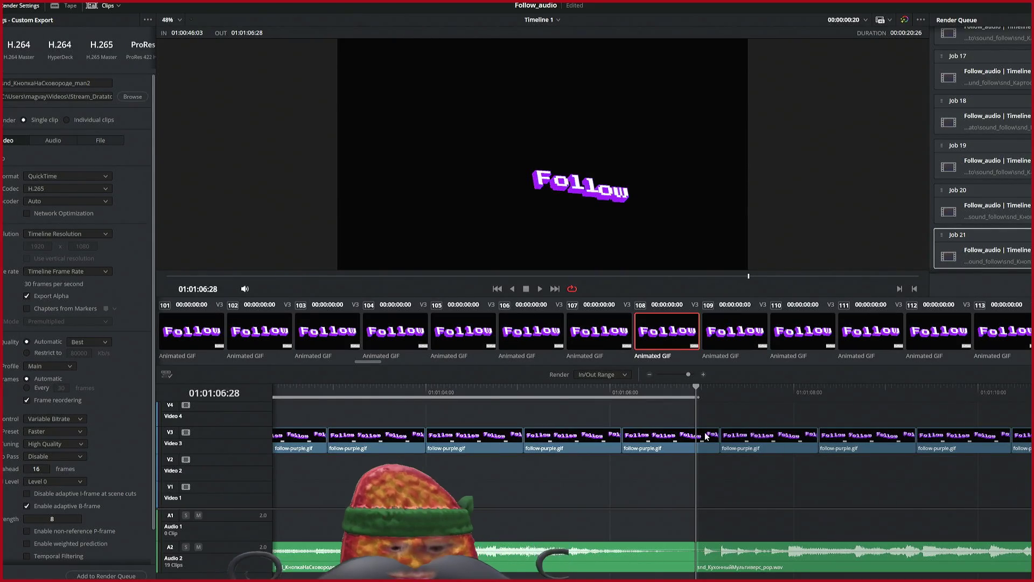
Step: Start the next range at 01:01:06:28 and move the playhead to the next sound clip boundary
{"action": "key", "text": "i"}
{"action": "scroll", "coordinate": [995, 206], "scroll_direction": "up", "scroll_amount": 1}
{"action": "scroll", "coordinate": [995, 205], "scroll_direction": "up", "scroll_amount": 1}
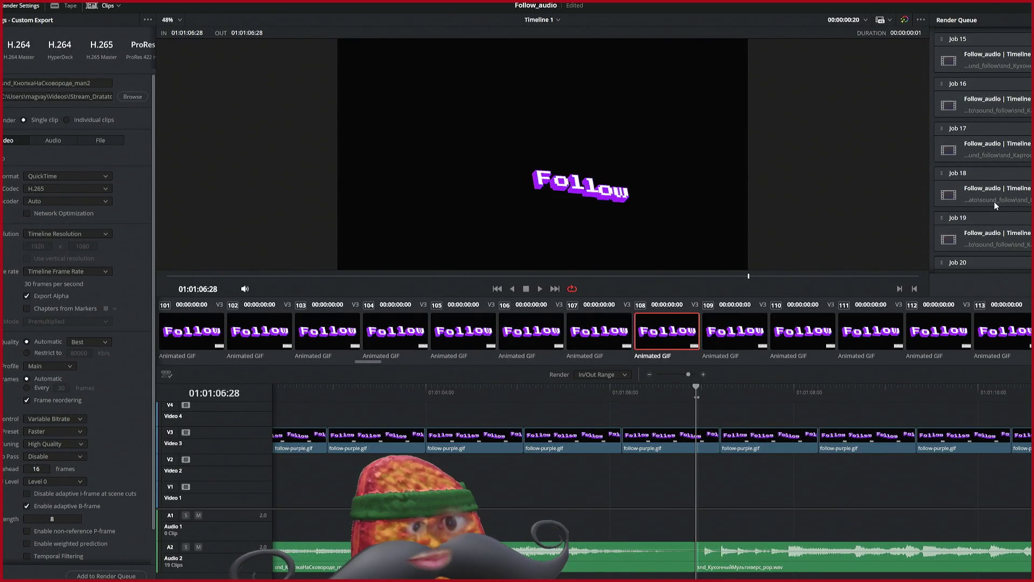
{"action": "scroll", "coordinate": [995, 205], "scroll_direction": "up", "scroll_amount": 2}
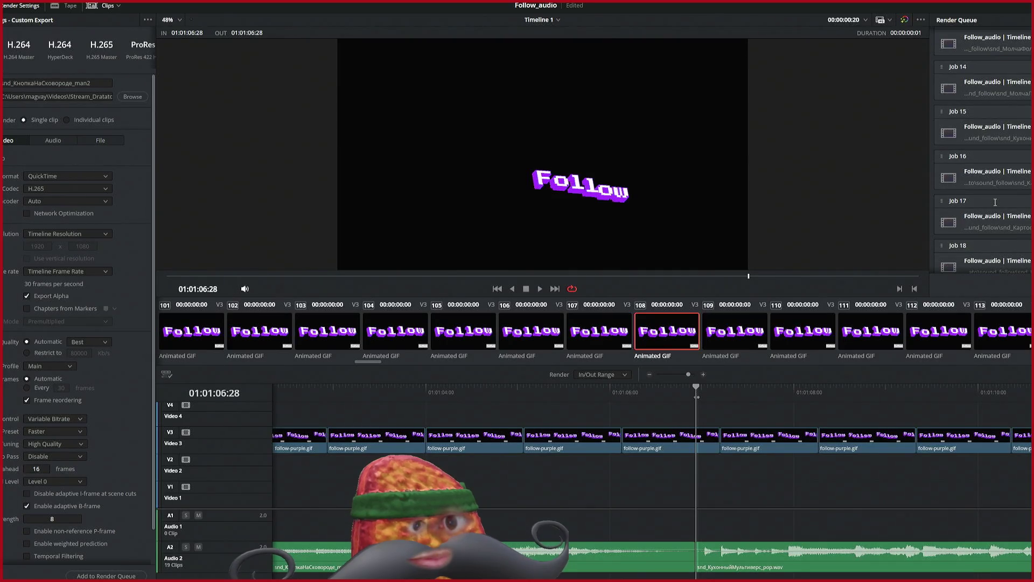
{"action": "scroll", "coordinate": [994, 204], "scroll_direction": "up", "scroll_amount": 4}
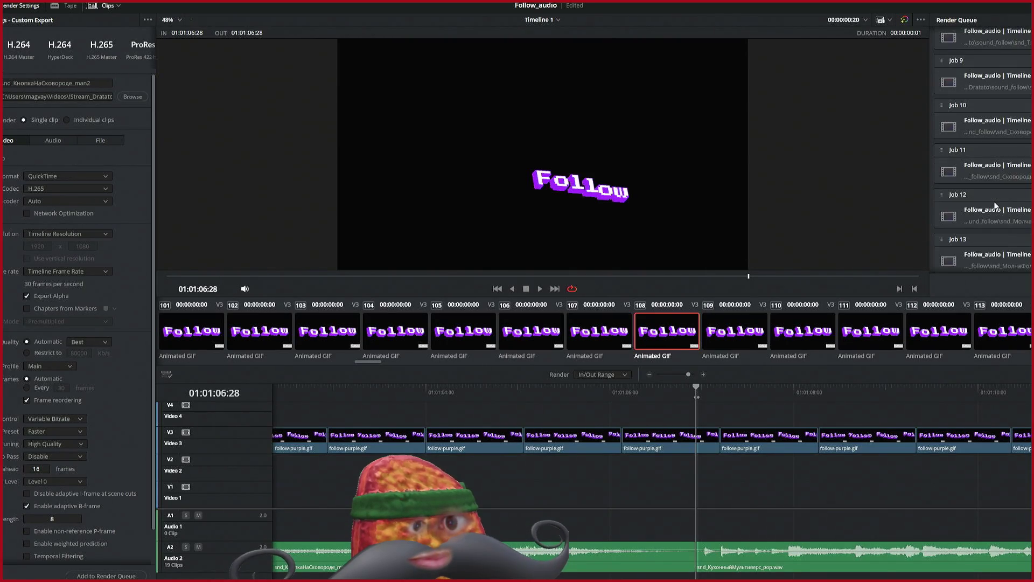
{"action": "scroll", "coordinate": [868, 438], "scroll_direction": "right", "scroll_amount": 10}
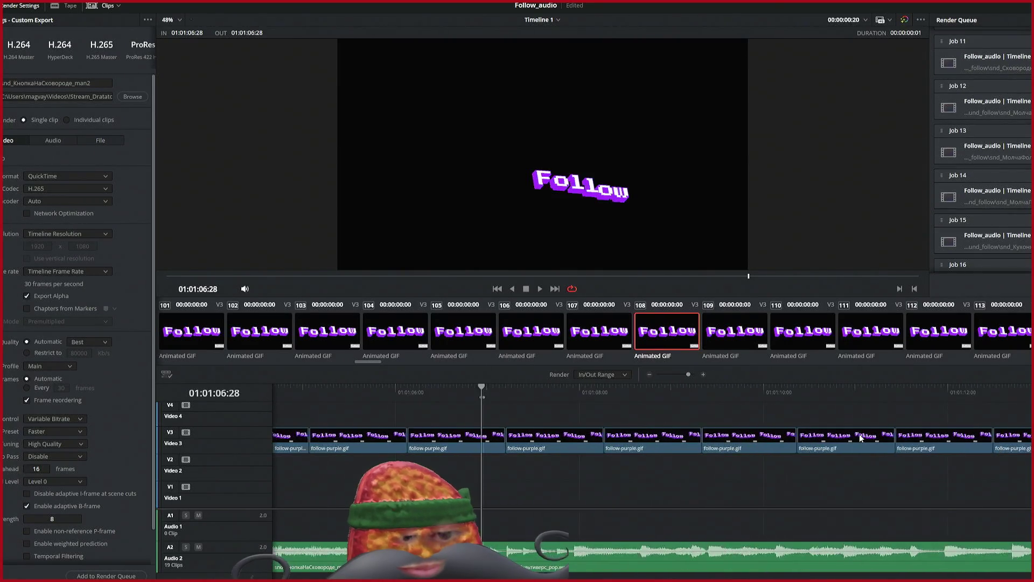
{"action": "scroll", "coordinate": [859, 435], "scroll_direction": "right", "scroll_amount": 8}
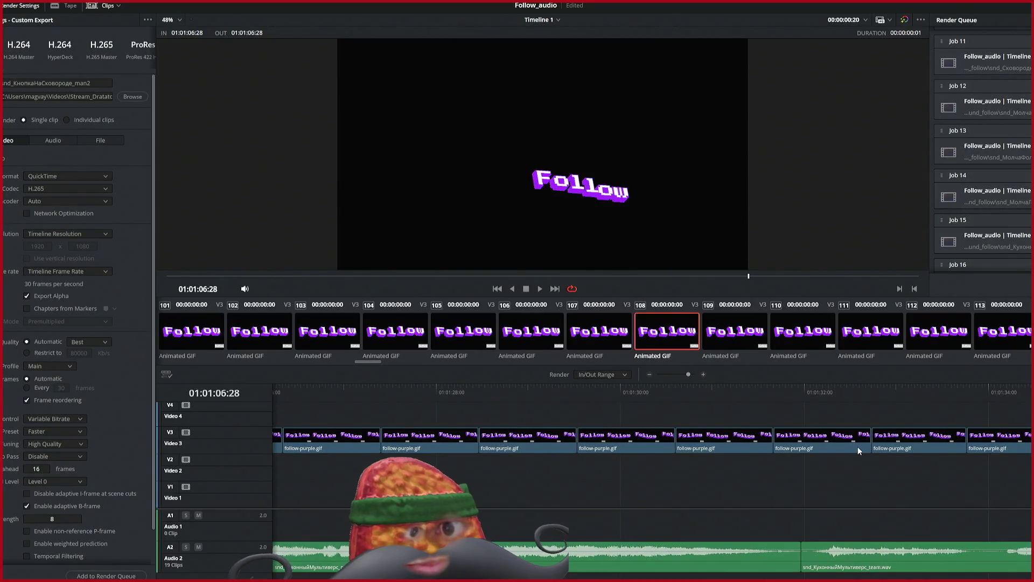
{"action": "left_click", "coordinate": [802, 386]}
Step: Set the out point at 01:01:31:28 and queue the 01:01:06:28–01:01:31:28 range as Job 22
{"action": "key", "text": "o"}
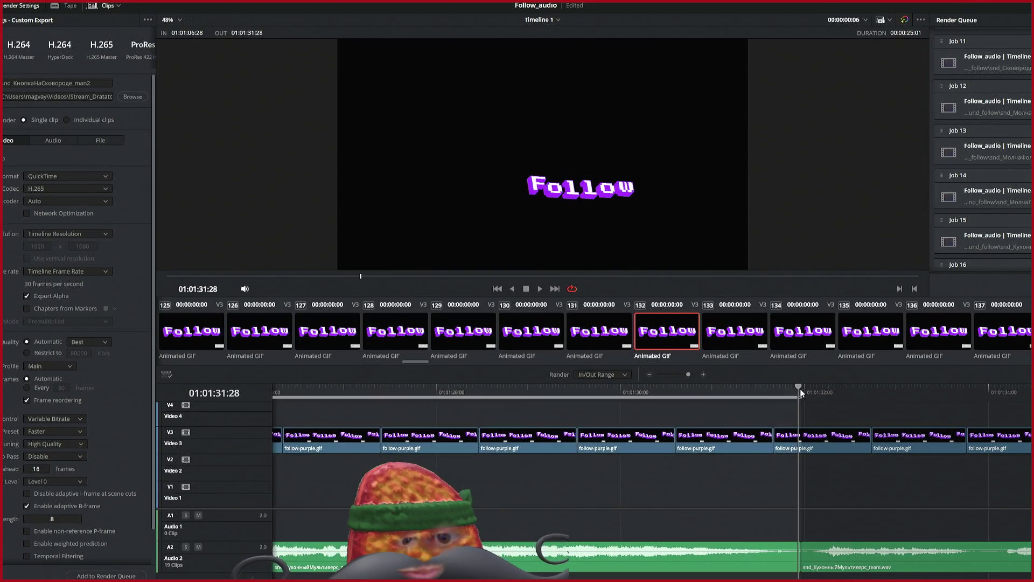
{"action": "scroll", "coordinate": [721, 435], "scroll_direction": "left", "scroll_amount": 3}
{"action": "scroll", "coordinate": [721, 435], "scroll_direction": "left", "scroll_amount": 3}
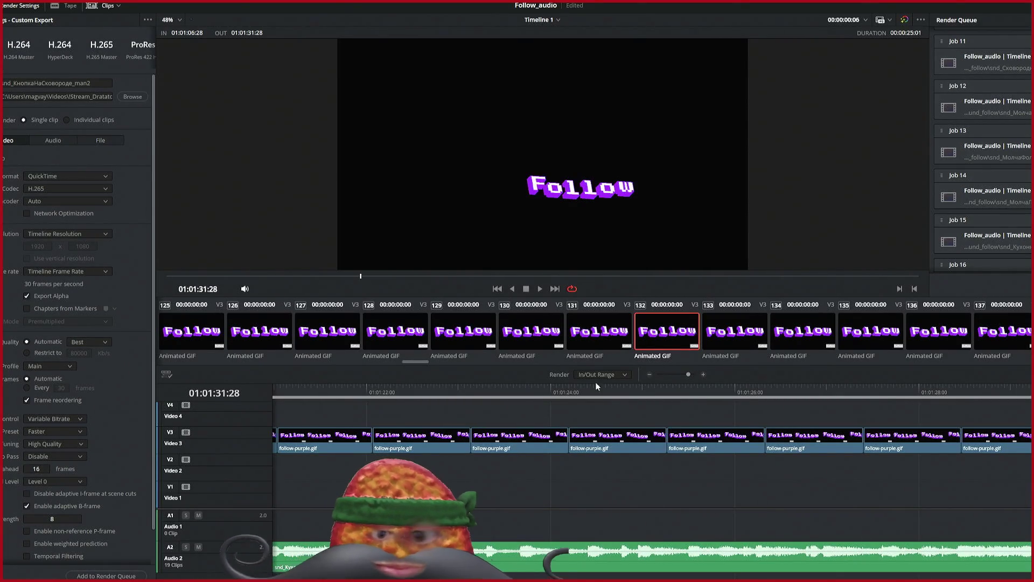
{"action": "scroll", "coordinate": [815, 490], "scroll_direction": "left", "scroll_amount": 10}
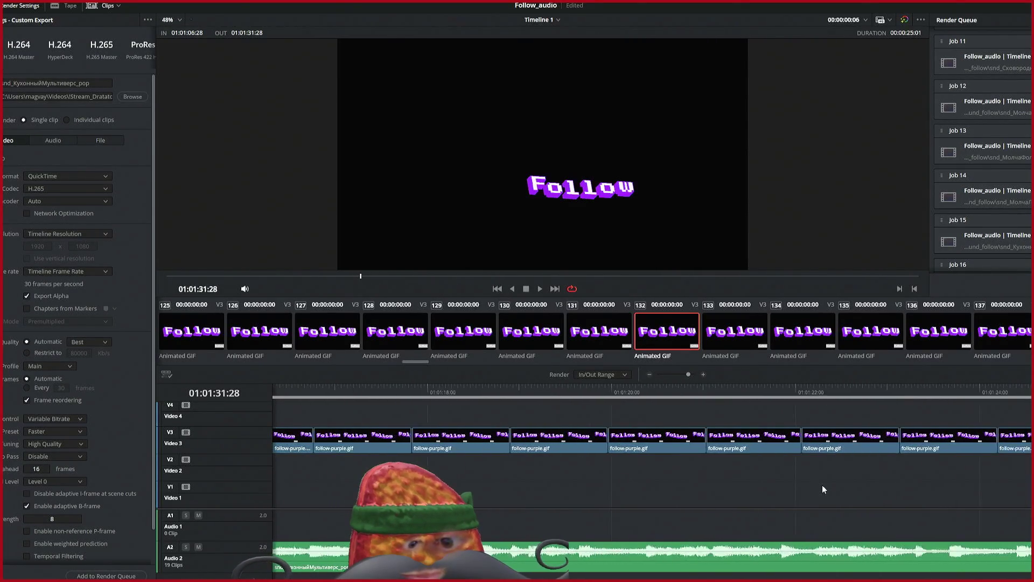
{"action": "scroll", "coordinate": [822, 485], "scroll_direction": "right", "scroll_amount": 10}
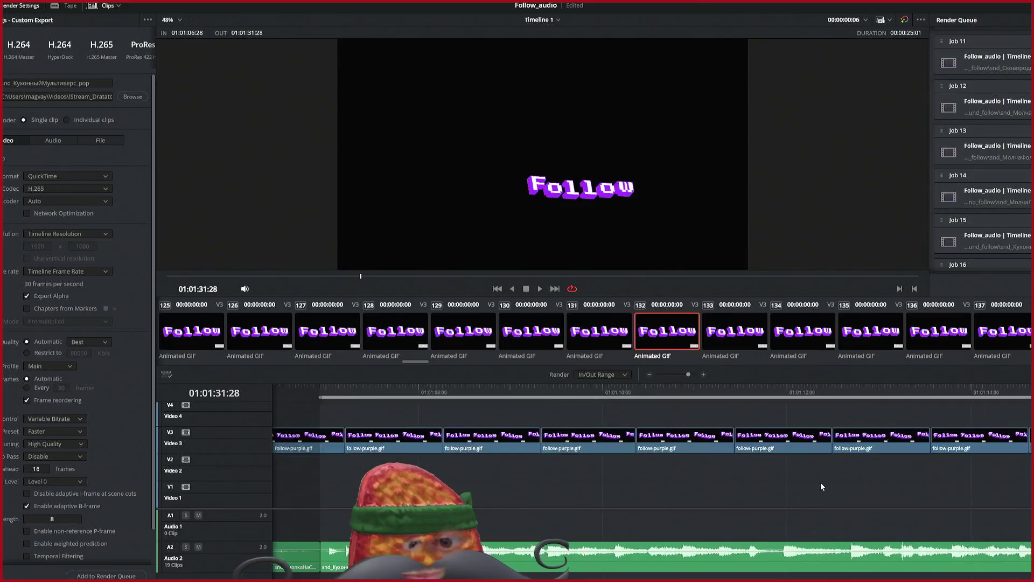
{"action": "scroll", "coordinate": [822, 470], "scroll_direction": "right", "scroll_amount": 2}
{"action": "scroll", "coordinate": [1003, 170], "scroll_direction": "down", "scroll_amount": 5}
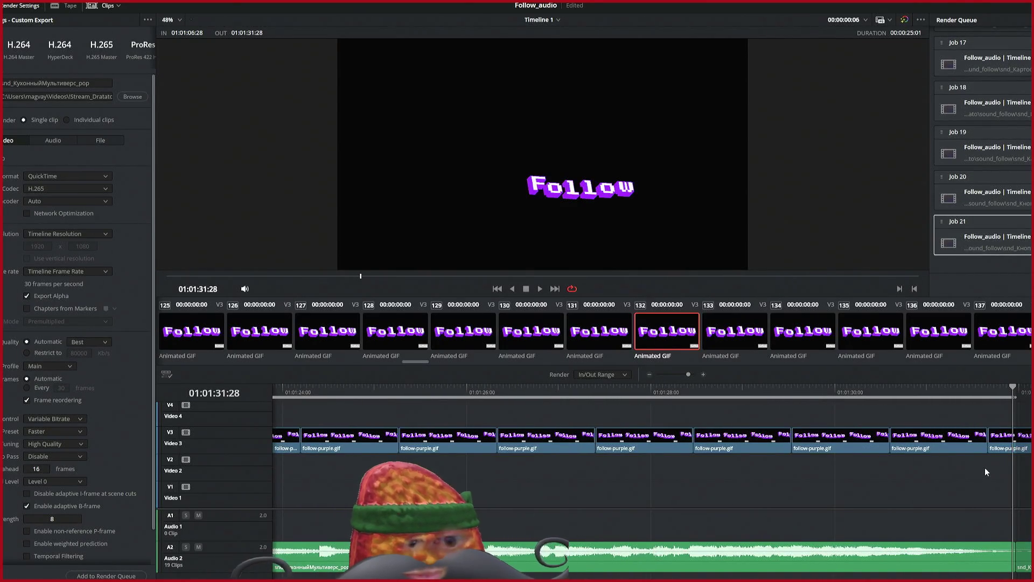
{"action": "left_click", "coordinate": [106, 575]}
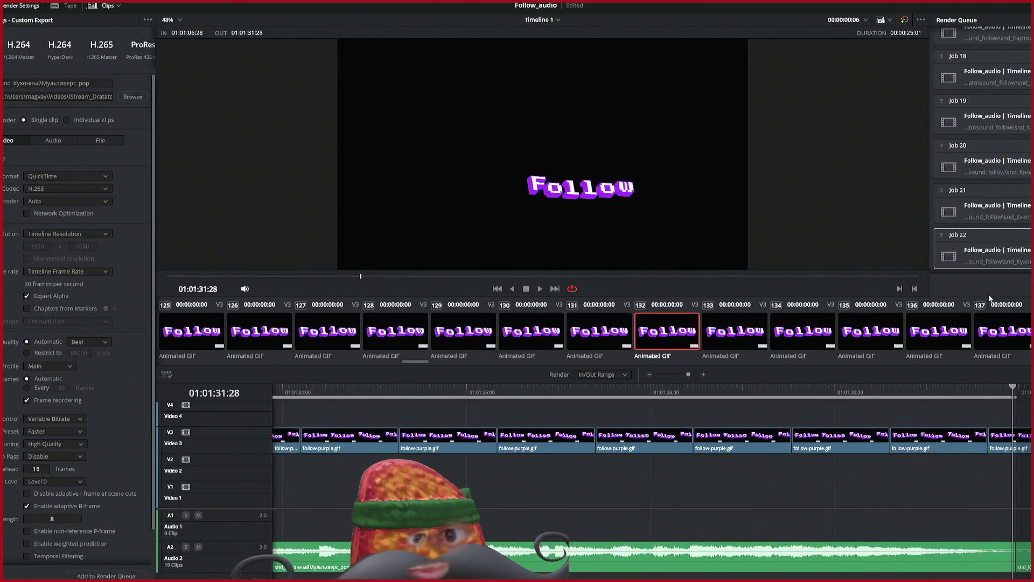
Step: Scroll along the timeline and place the playhead at the next sound clip boundary
{"action": "scroll", "coordinate": [979, 454], "scroll_direction": "up", "scroll_amount": 1}
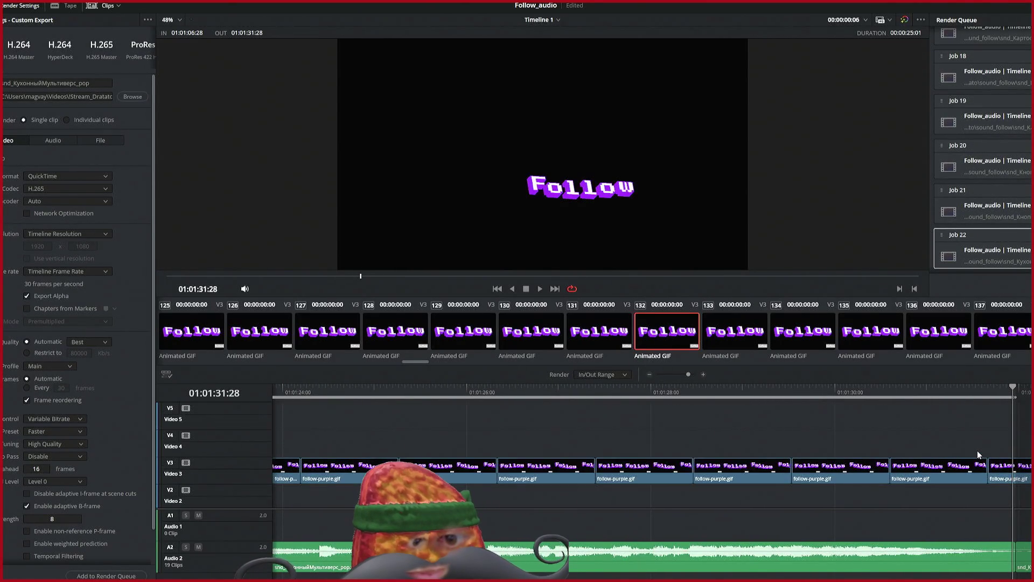
{"action": "scroll", "coordinate": [979, 451], "scroll_direction": "right", "scroll_amount": 5}
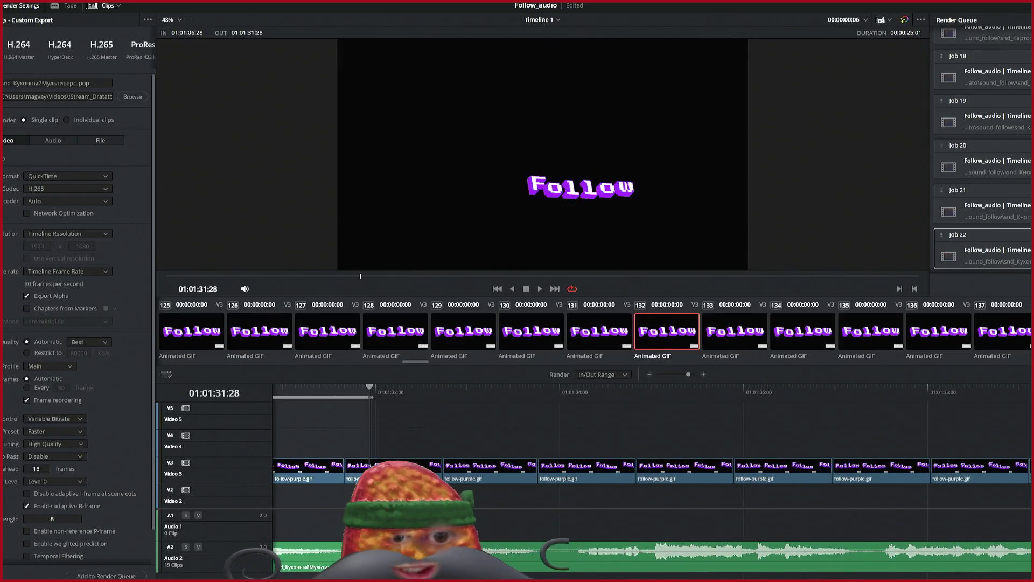
{"action": "scroll", "coordinate": [983, 148], "scroll_direction": "up", "scroll_amount": 10}
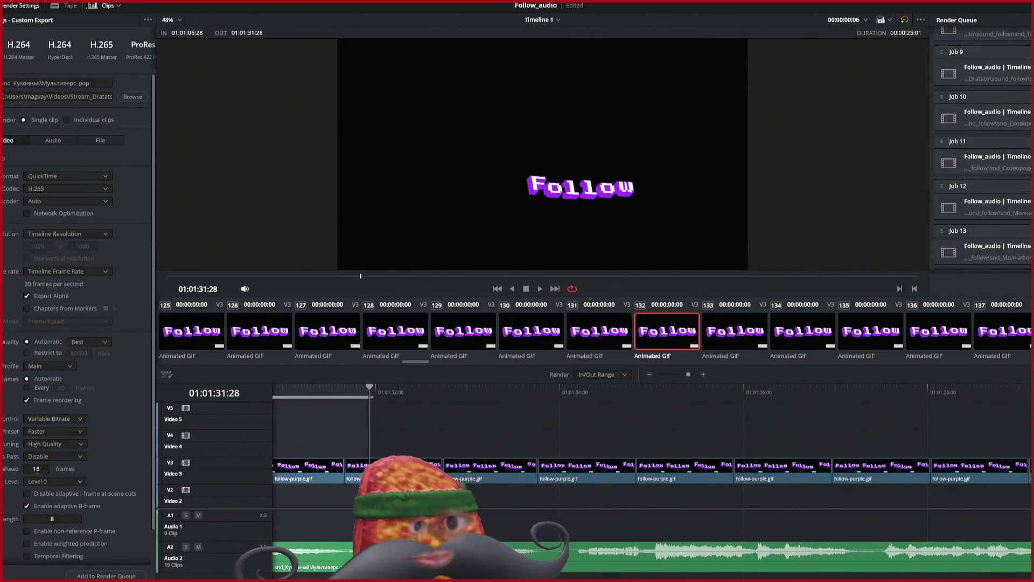
{"action": "scroll", "coordinate": [1028, 217], "scroll_direction": "down", "scroll_amount": 3}
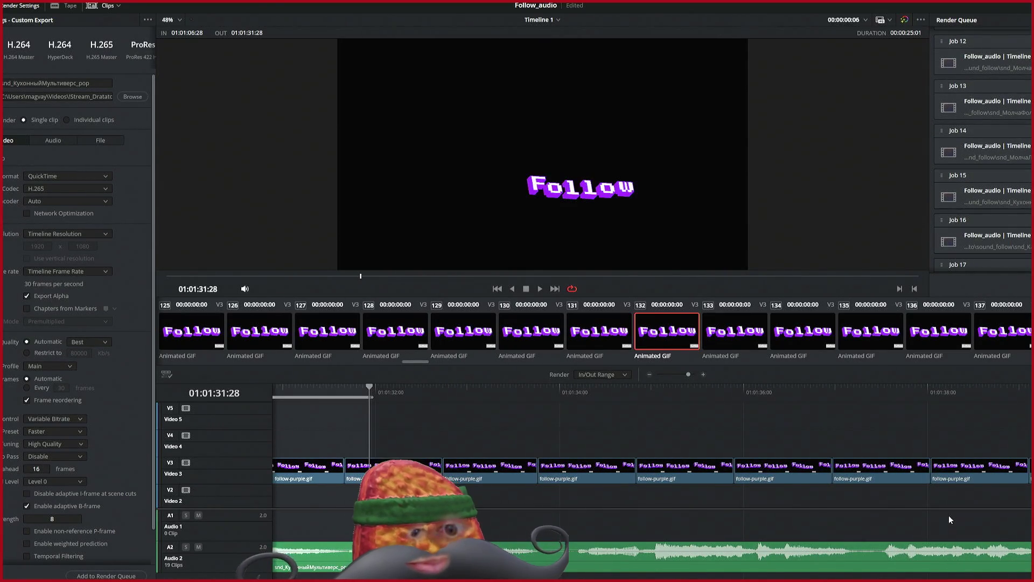
{"action": "scroll", "coordinate": [941, 509], "scroll_direction": "right", "scroll_amount": 6}
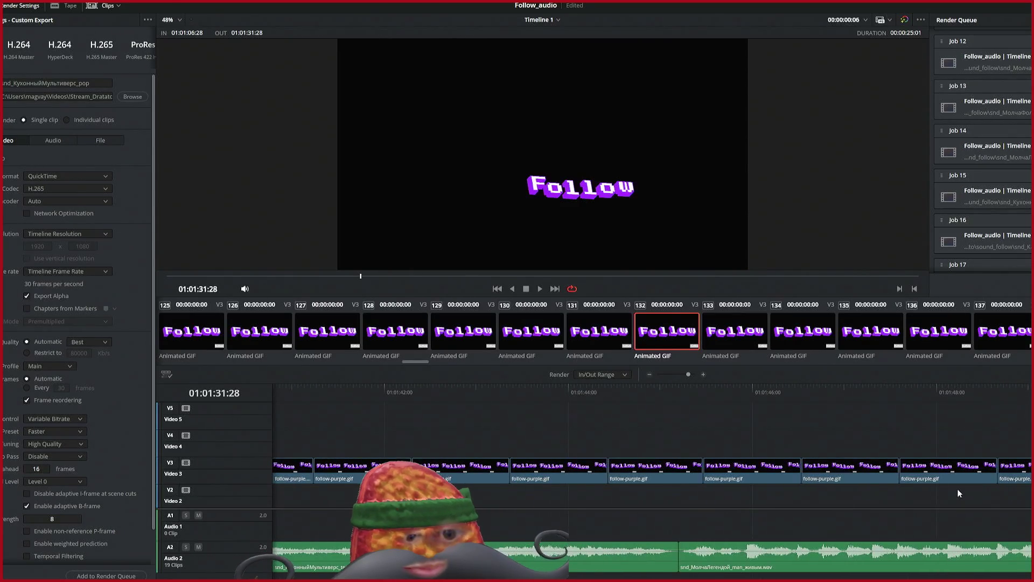
{"action": "scroll", "coordinate": [978, 476], "scroll_direction": "right", "scroll_amount": 5}
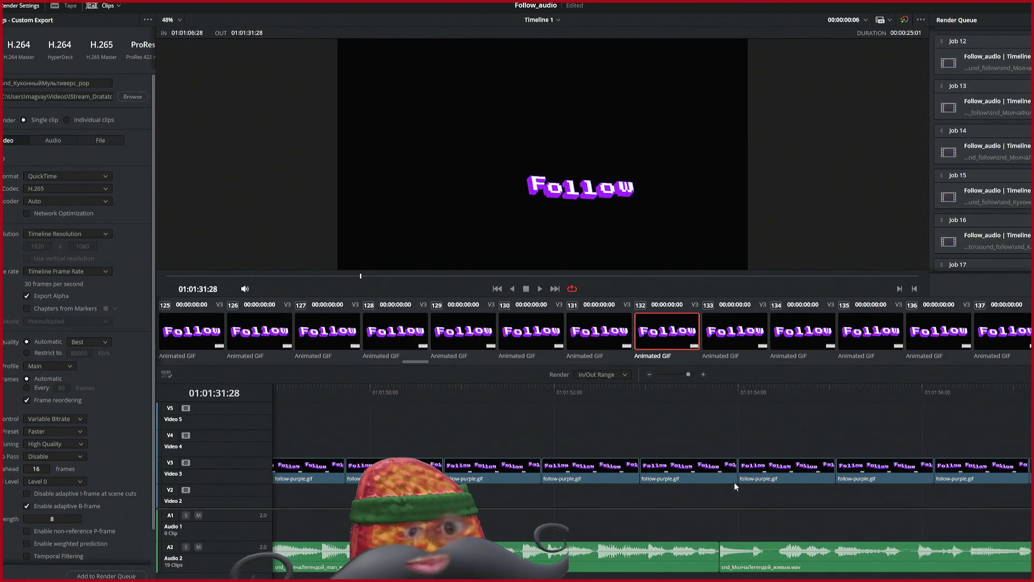
{"action": "left_click", "coordinate": [720, 390]}
Step: Set the render range from 01:01:53:24 to 01:02:16:00 on the Follow_audio timeline
{"action": "key", "text": "i"}
{"action": "key", "text": "o"}
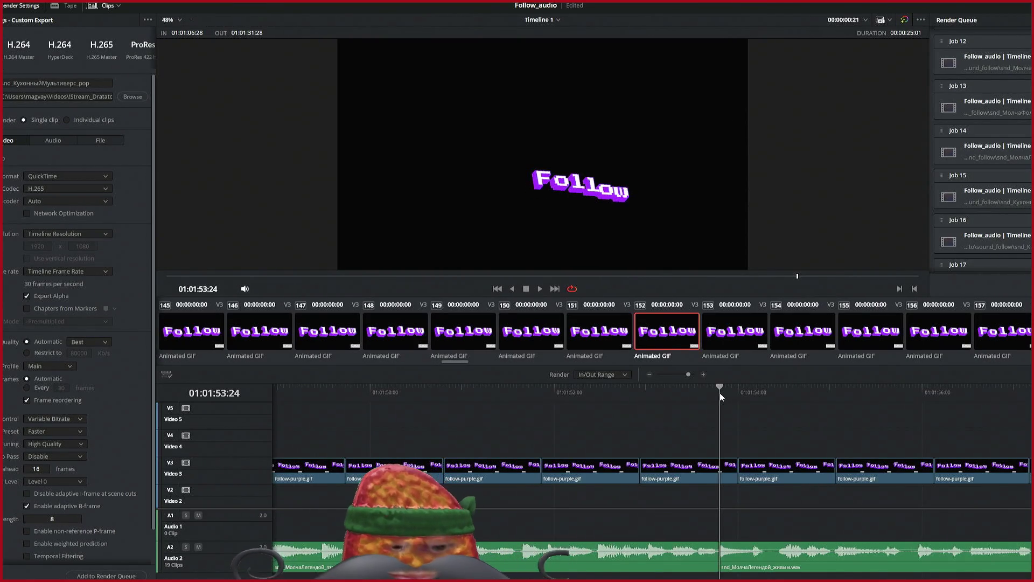
{"action": "scroll", "coordinate": [828, 446], "scroll_direction": "right", "scroll_amount": 3}
{"action": "scroll", "coordinate": [824, 447], "scroll_direction": "right", "scroll_amount": 10}
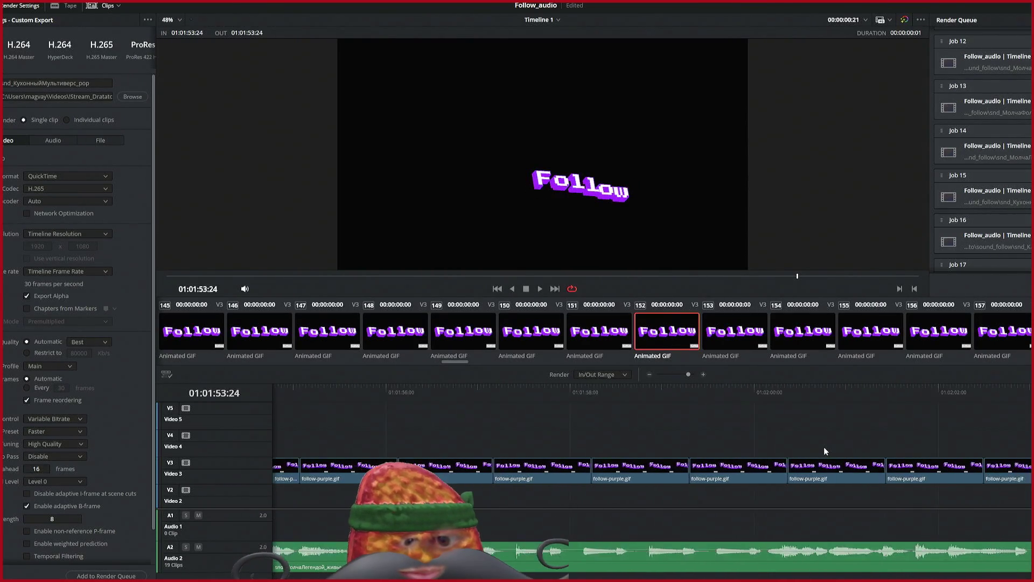
{"action": "scroll", "coordinate": [822, 447], "scroll_direction": "right", "scroll_amount": 4}
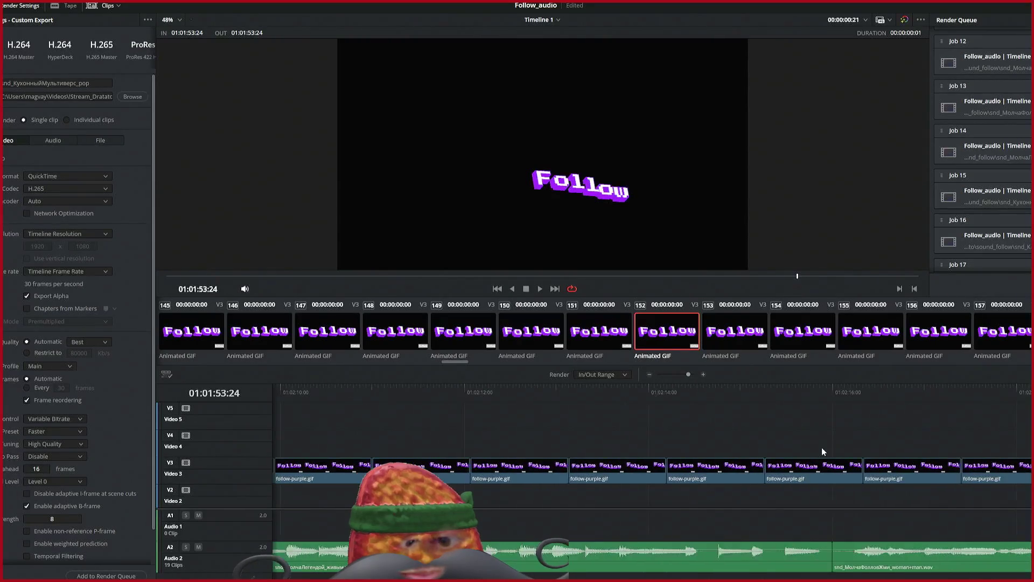
{"action": "left_click", "coordinate": [832, 386]}
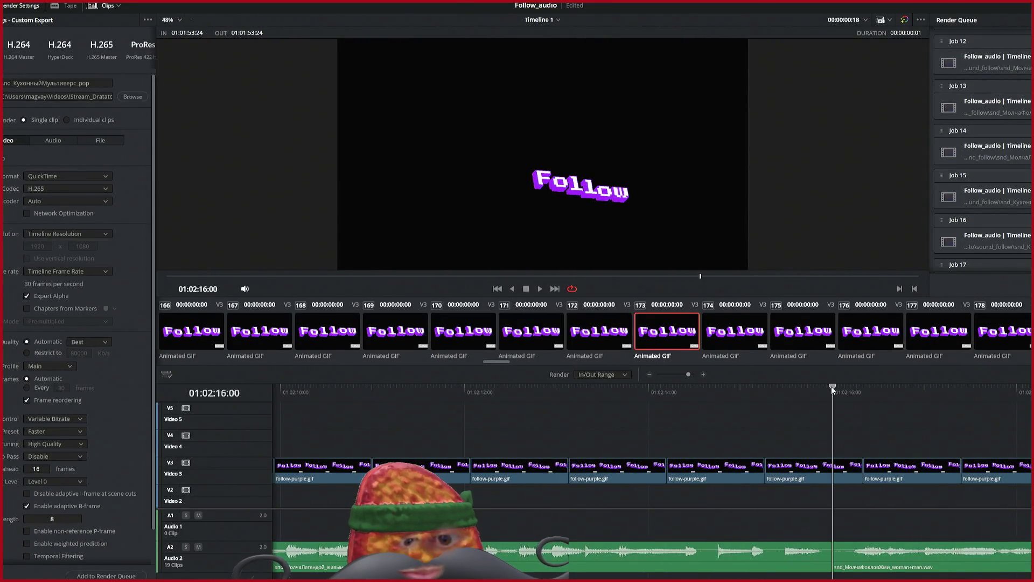
{"action": "key", "text": "o"}
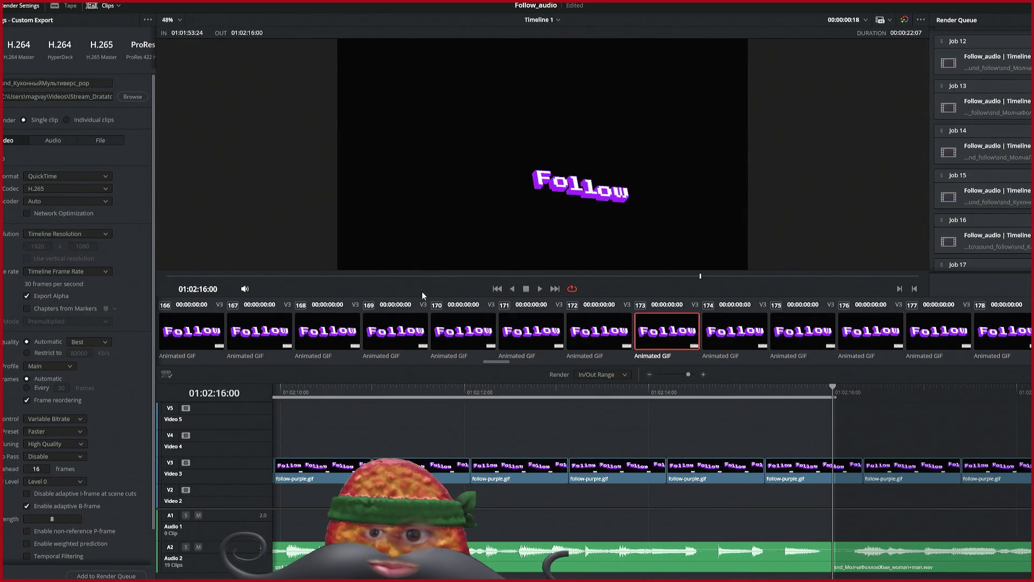
Step: Add the section to the Render Queue as Job 23, output snd_МолчаЛегендой_живым
{"action": "left_click", "coordinate": [115, 575]}
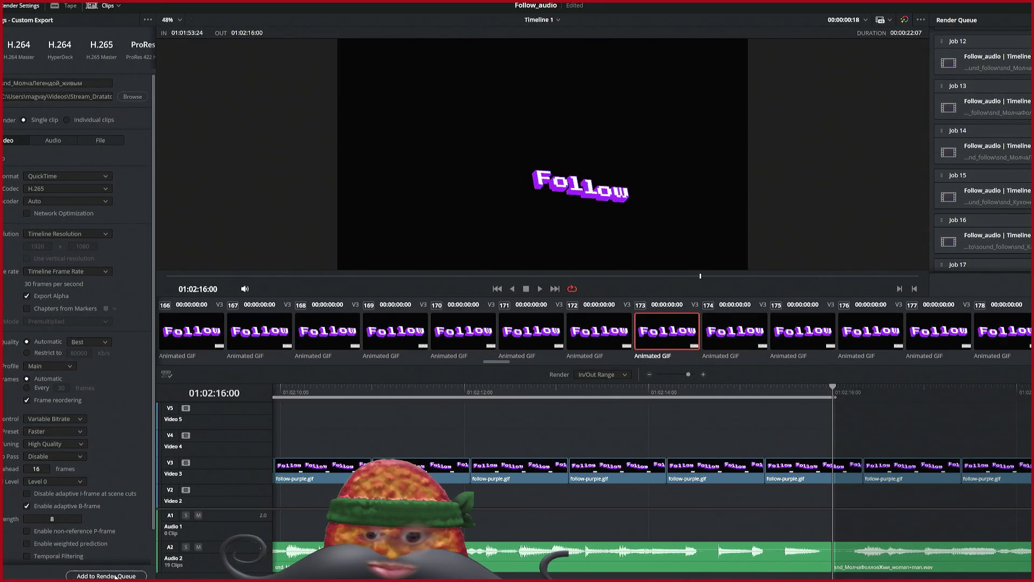
{"action": "scroll", "coordinate": [586, 499], "scroll_direction": "left", "scroll_amount": 5}
{"action": "scroll", "coordinate": [590, 499], "scroll_direction": "right", "scroll_amount": 6}
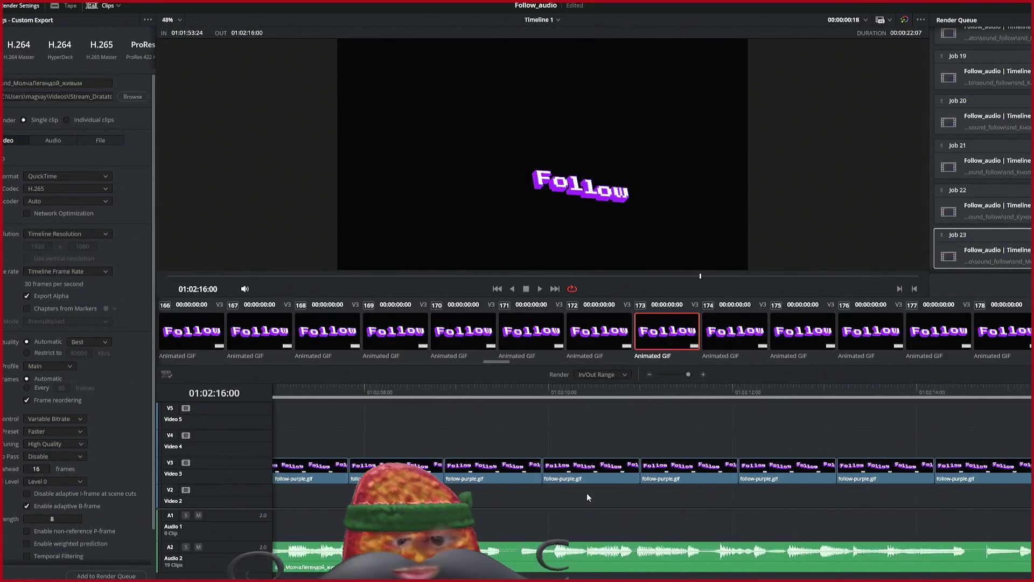
{"action": "scroll", "coordinate": [586, 493], "scroll_direction": "right", "scroll_amount": 6}
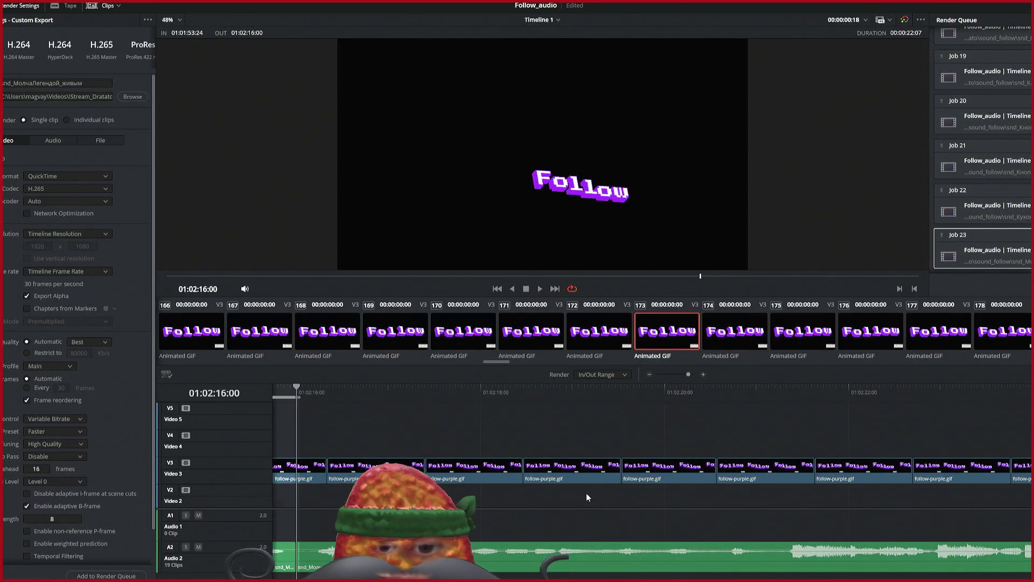
{"action": "scroll", "coordinate": [586, 494], "scroll_direction": "right", "scroll_amount": 8}
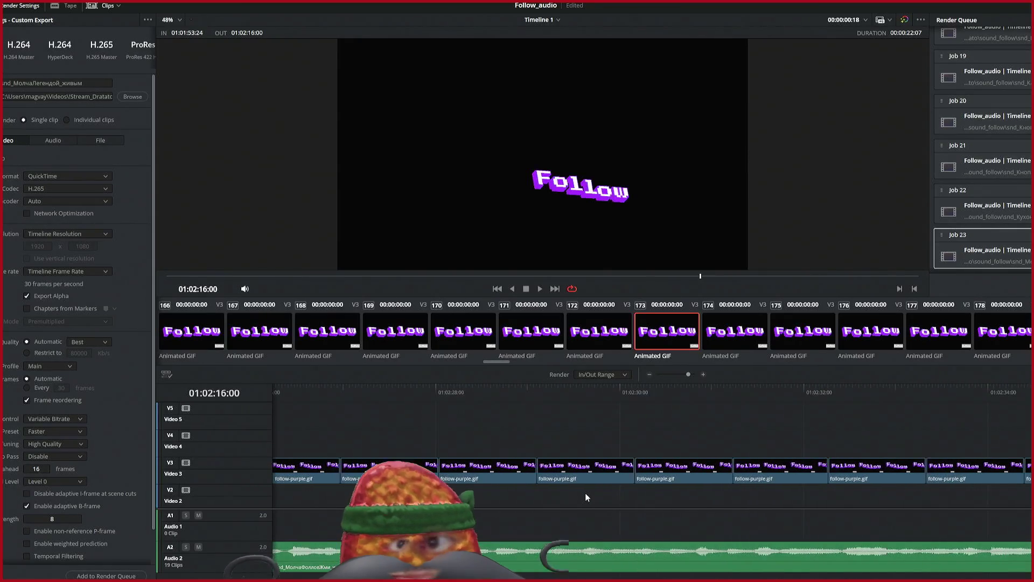
{"action": "scroll", "coordinate": [960, 235], "scroll_direction": "down", "scroll_amount": 2}
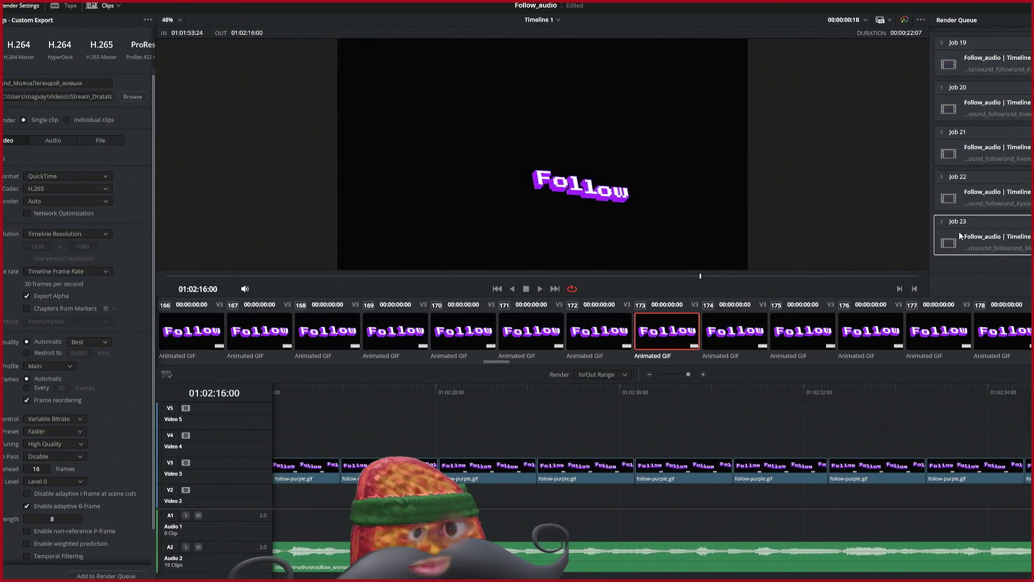
{"action": "scroll", "coordinate": [960, 235], "scroll_direction": "up", "scroll_amount": 15}
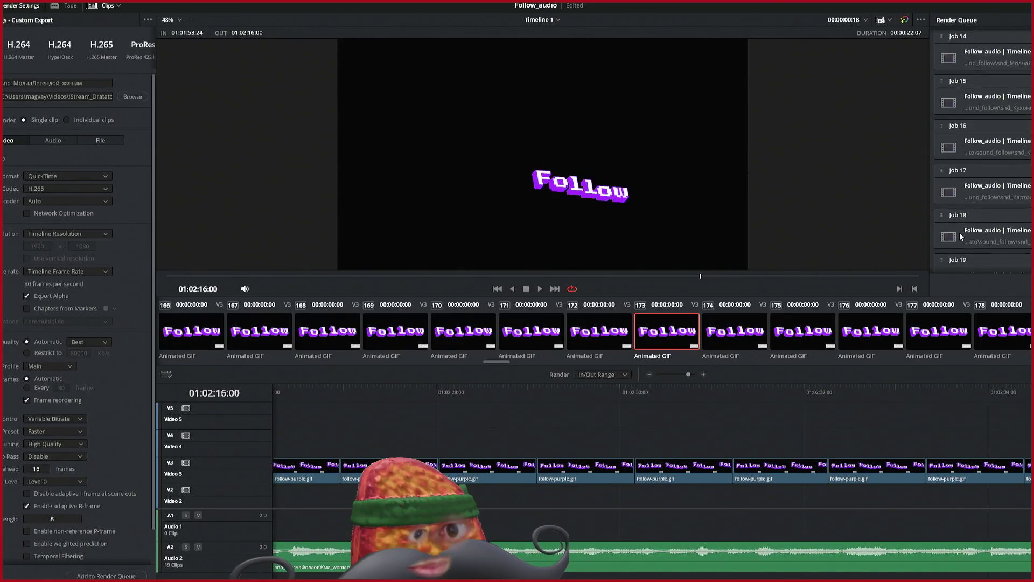
{"action": "scroll", "coordinate": [964, 238], "scroll_direction": "up", "scroll_amount": 2}
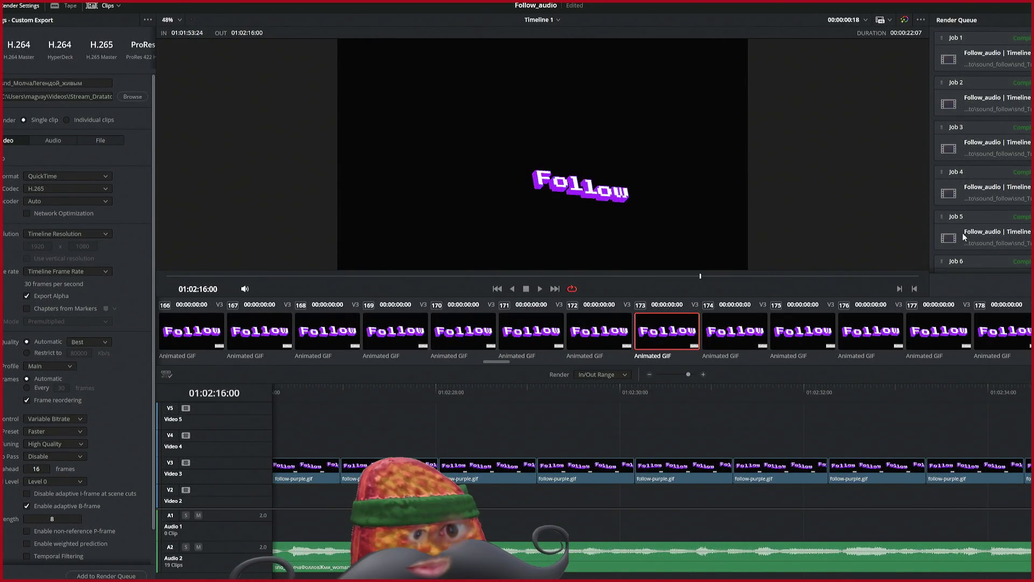
{"action": "scroll", "coordinate": [1017, 223], "scroll_direction": "down", "scroll_amount": 18}
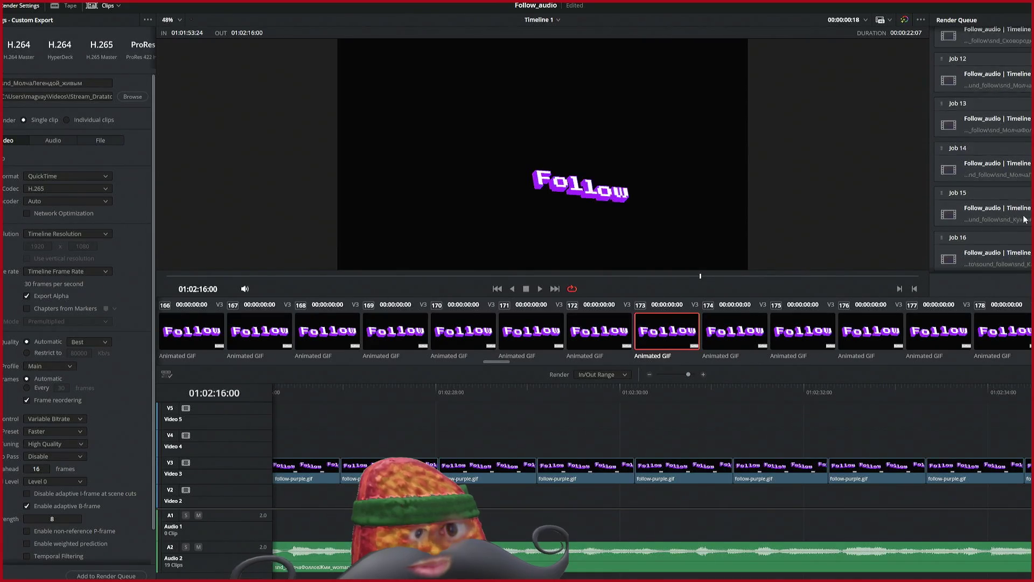
{"action": "scroll", "coordinate": [1027, 216], "scroll_direction": "up", "scroll_amount": 10}
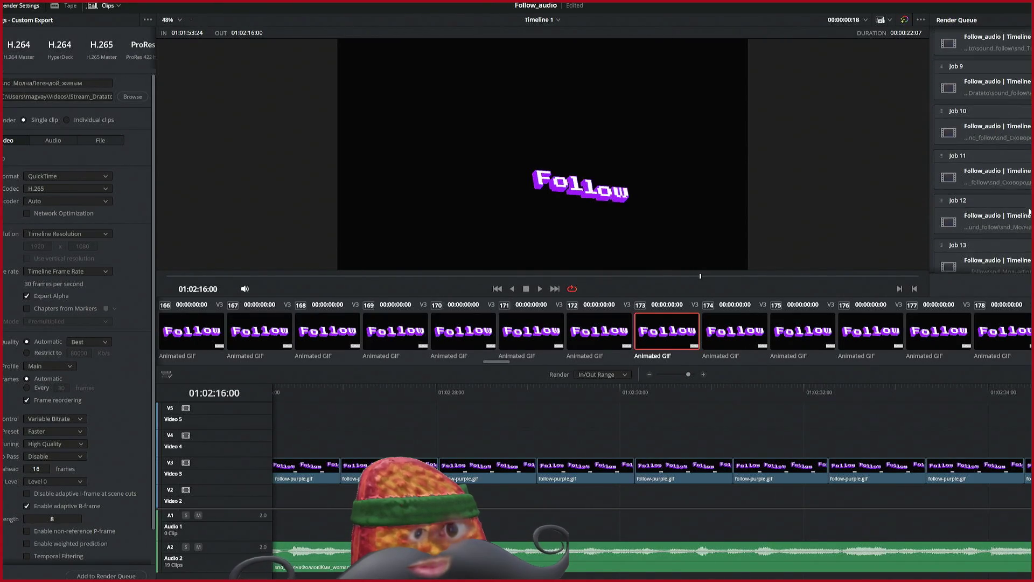
{"action": "scroll", "coordinate": [934, 427], "scroll_direction": "down", "scroll_amount": 2}
{"action": "scroll", "coordinate": [928, 429], "scroll_direction": "down", "scroll_amount": 2}
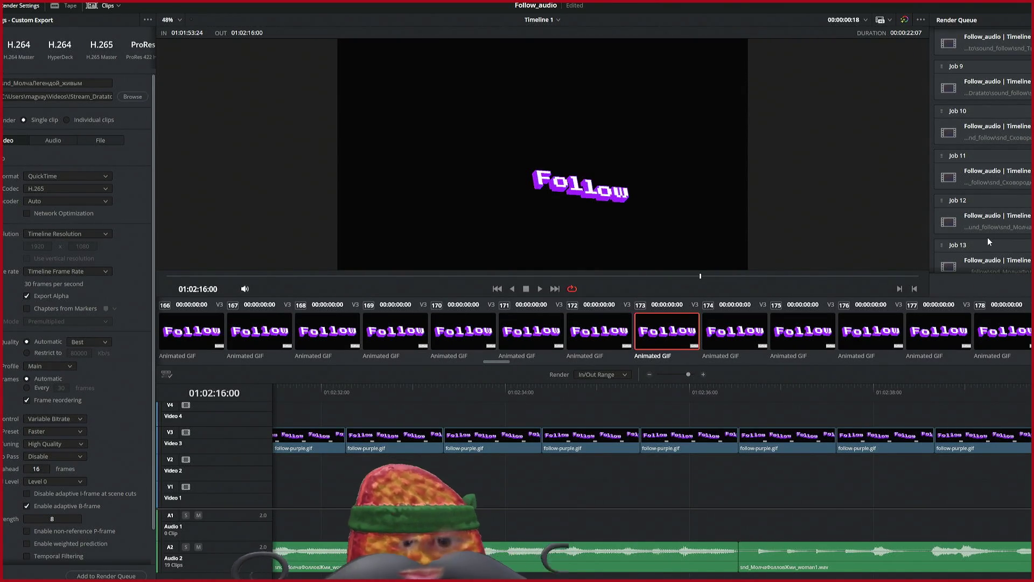
{"action": "scroll", "coordinate": [981, 229], "scroll_direction": "up", "scroll_amount": 3}
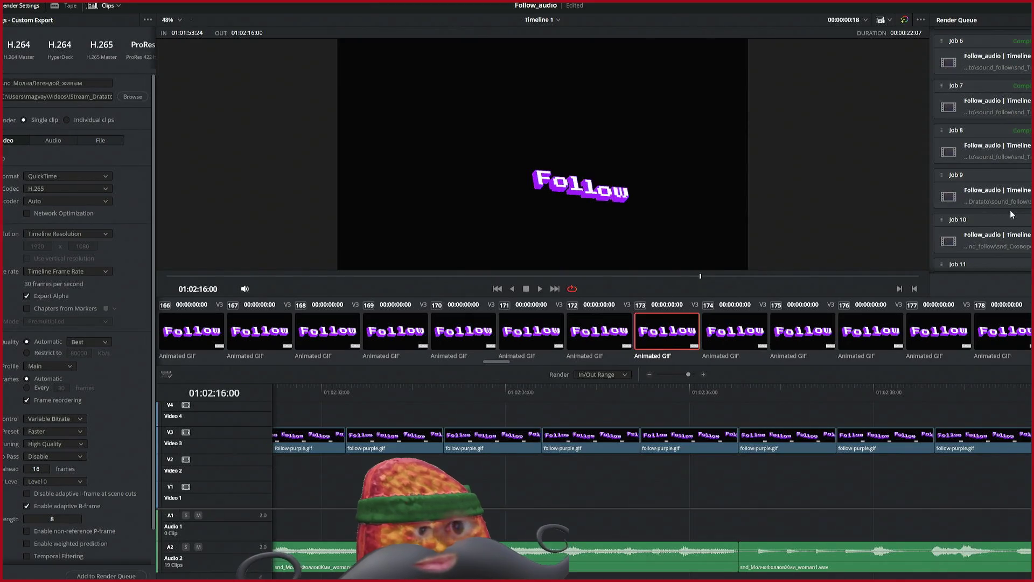
{"action": "scroll", "coordinate": [1013, 209], "scroll_direction": "down", "scroll_amount": 7}
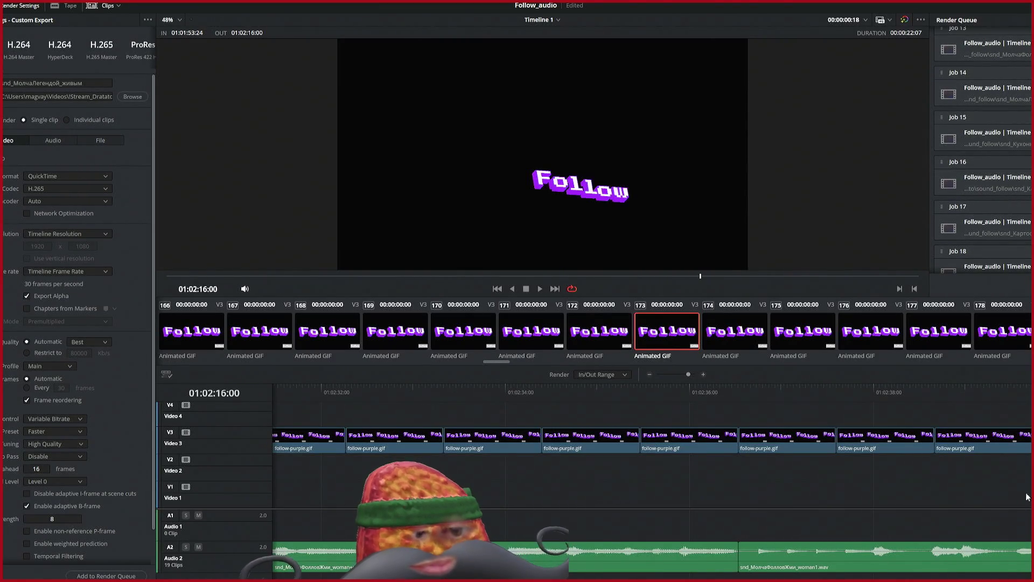
{"action": "scroll", "coordinate": [944, 483], "scroll_direction": "right", "scroll_amount": 10}
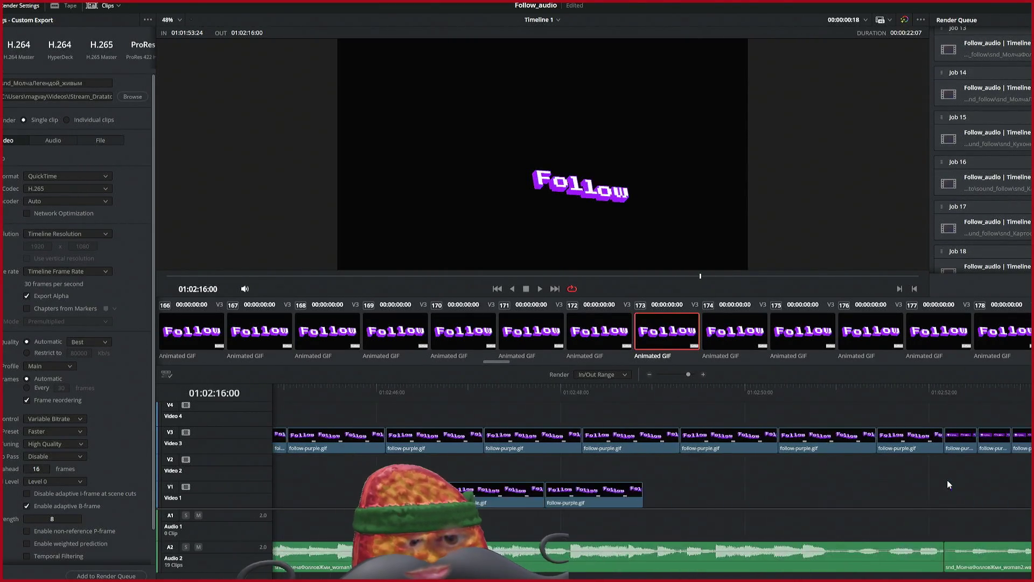
{"action": "scroll", "coordinate": [947, 480], "scroll_direction": "right", "scroll_amount": 2}
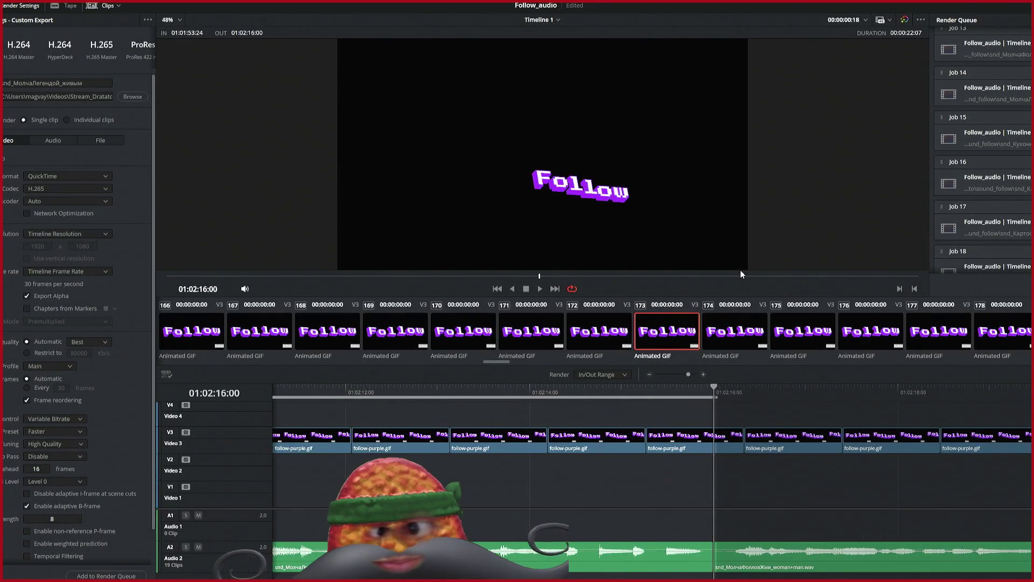
{"action": "scroll", "coordinate": [983, 151], "scroll_direction": "up", "scroll_amount": 10}
{"action": "scroll", "coordinate": [983, 151], "scroll_direction": "down", "scroll_amount": 10}
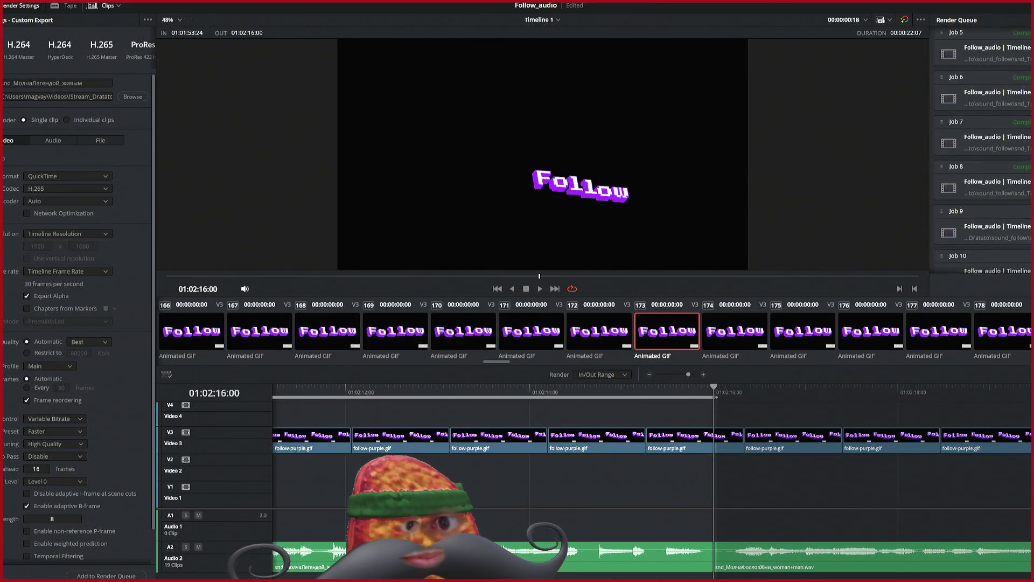
{"action": "scroll", "coordinate": [983, 151], "scroll_direction": "down", "scroll_amount": 5}
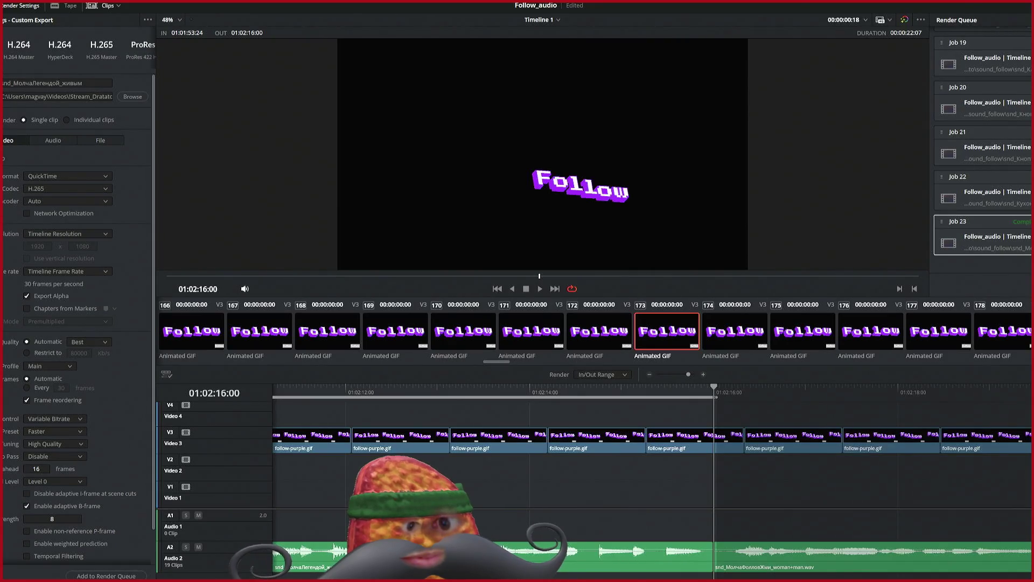
{"action": "scroll", "coordinate": [983, 151], "scroll_direction": "up", "scroll_amount": 18}
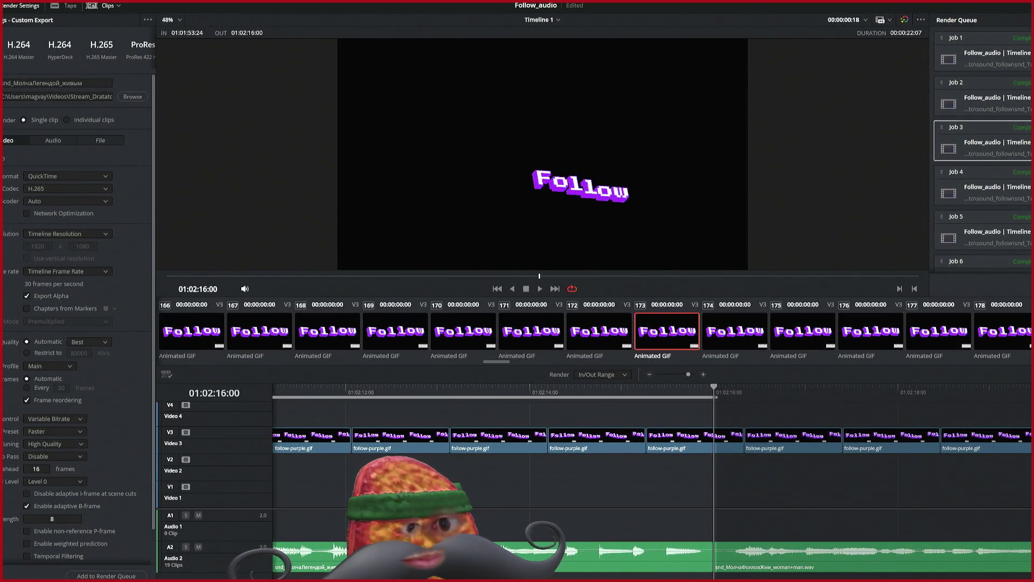
{"action": "scroll", "coordinate": [983, 150], "scroll_direction": "down", "scroll_amount": 18}
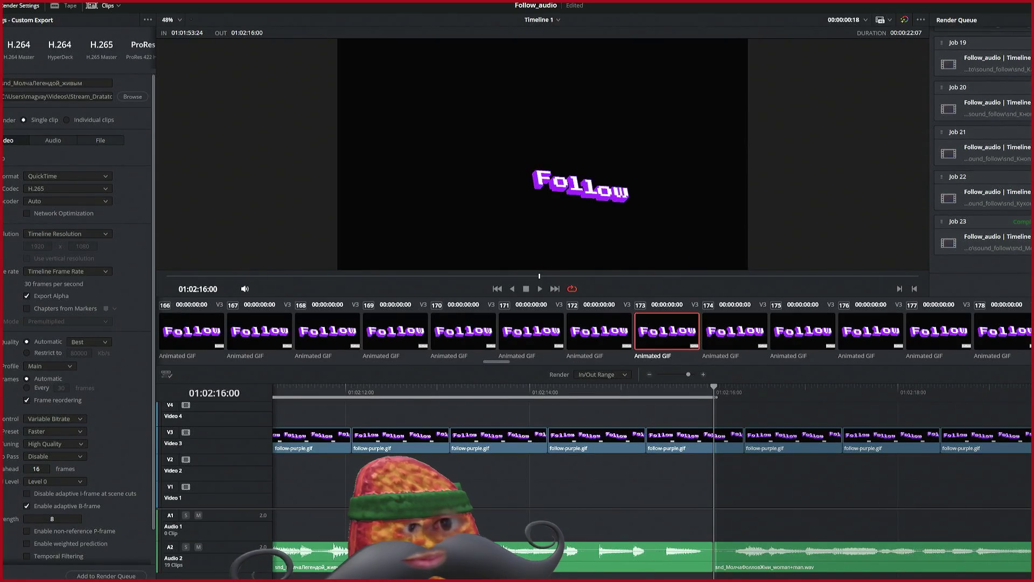
{"action": "scroll", "coordinate": [983, 216], "scroll_direction": "up", "scroll_amount": 2}
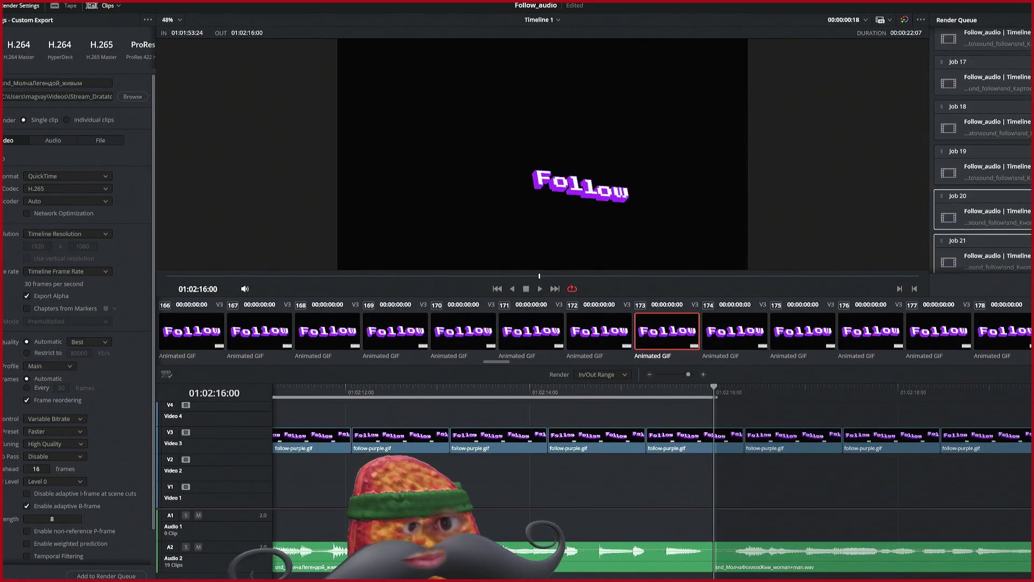
{"action": "scroll", "coordinate": [983, 151], "scroll_direction": "up", "scroll_amount": 3}
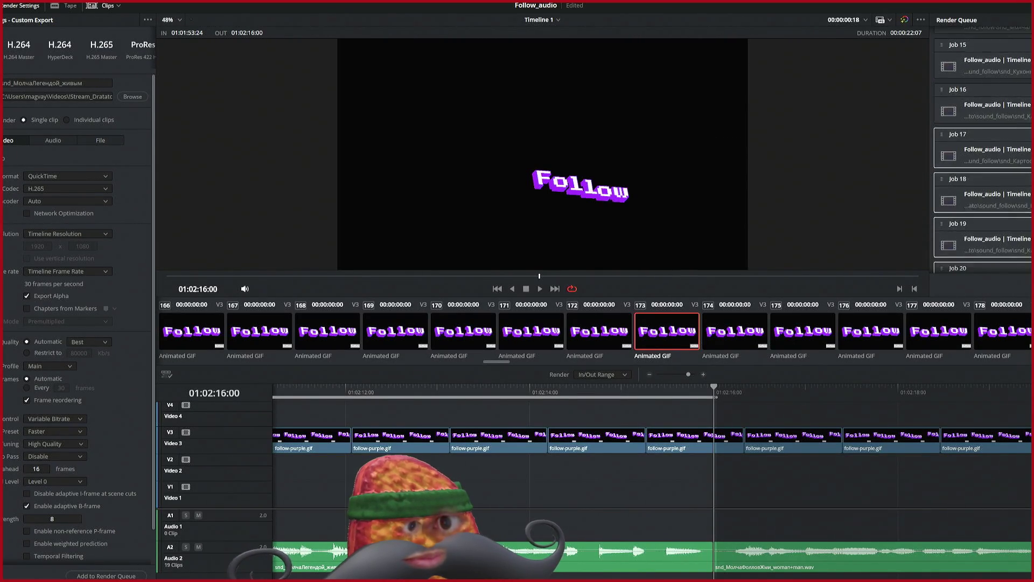
{"action": "scroll", "coordinate": [982, 135], "scroll_direction": "up", "scroll_amount": 3}
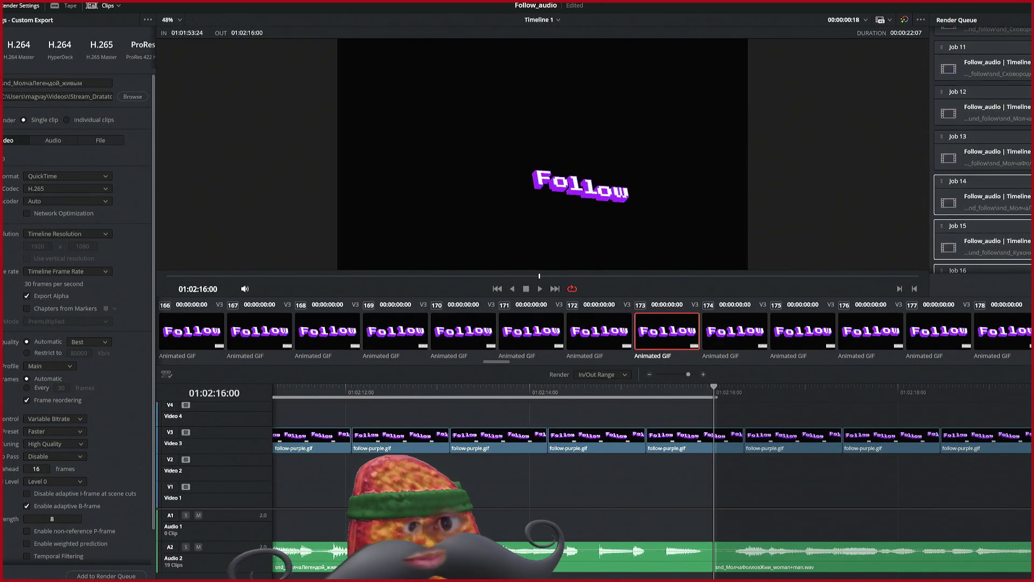
{"action": "scroll", "coordinate": [982, 150], "scroll_direction": "up", "scroll_amount": 3}
{"action": "left_click", "coordinate": [983, 119], "text": "shift"}
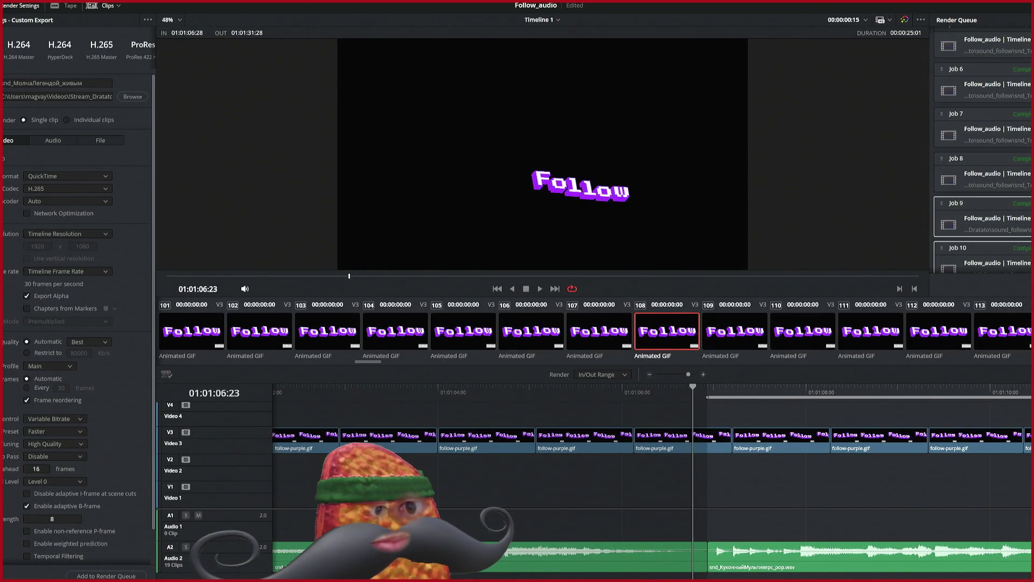
Step: Scroll the timeline to the heart Follow button clips and place the playhead at 01:02:52:05
{"action": "scroll", "coordinate": [983, 151], "scroll_direction": "down", "scroll_amount": 10}
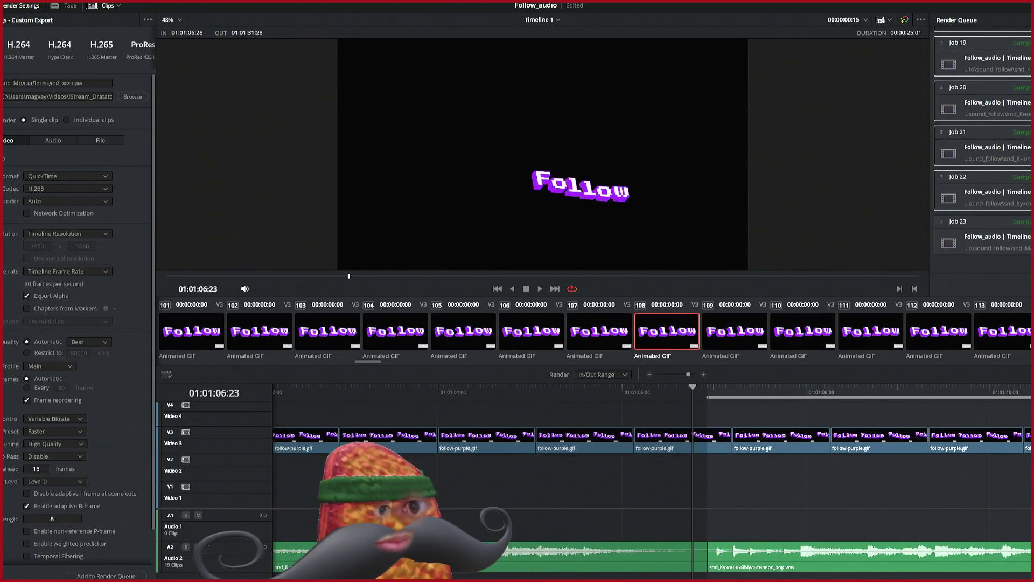
{"action": "scroll", "coordinate": [983, 150], "scroll_direction": "up", "scroll_amount": 15}
{"action": "scroll", "coordinate": [983, 150], "scroll_direction": "down", "scroll_amount": 15}
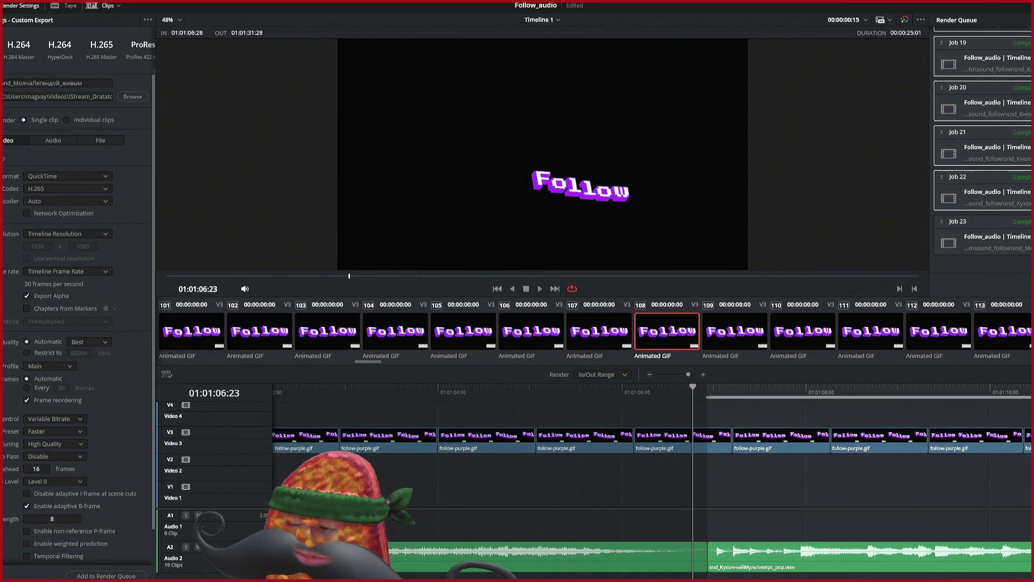
{"action": "scroll", "coordinate": [593, 474], "scroll_direction": "left", "scroll_amount": 3}
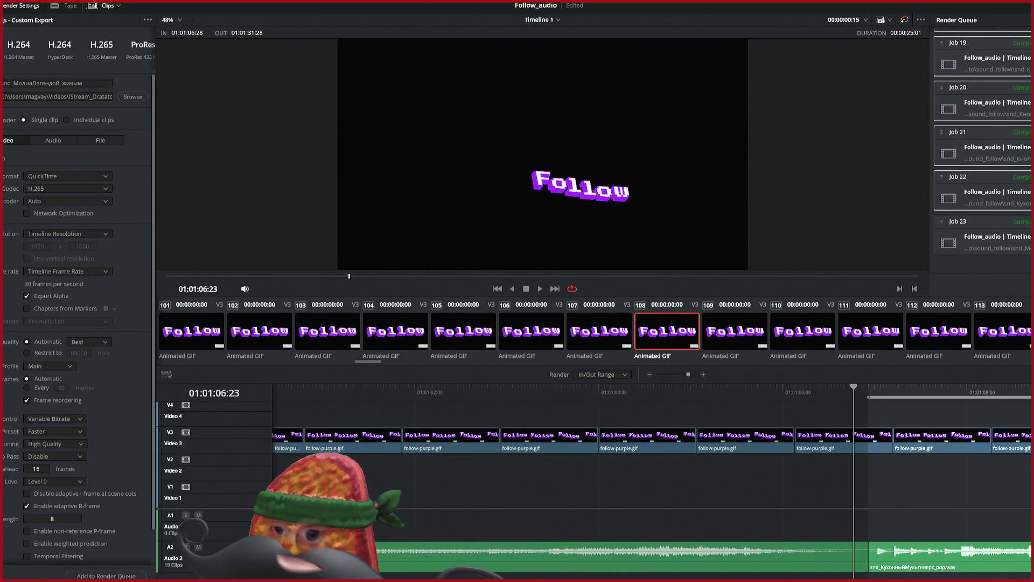
{"action": "scroll", "coordinate": [593, 474], "scroll_direction": "left", "scroll_amount": 6}
{"action": "scroll", "coordinate": [593, 474], "scroll_direction": "left", "scroll_amount": 20}
{"action": "scroll", "coordinate": [593, 474], "scroll_direction": "left", "scroll_amount": 13}
{"action": "scroll", "coordinate": [592, 474], "scroll_direction": "right", "scroll_amount": 20}
{"action": "scroll", "coordinate": [592, 474], "scroll_direction": "right", "scroll_amount": 18}
{"action": "scroll", "coordinate": [592, 473], "scroll_direction": "right", "scroll_amount": 20}
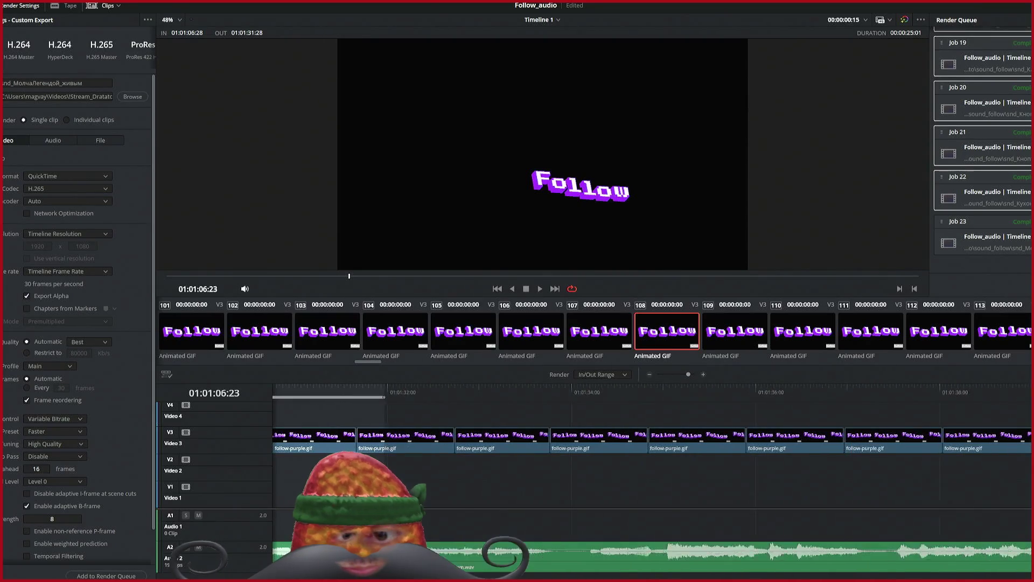
{"action": "scroll", "coordinate": [593, 474], "scroll_direction": "right", "scroll_amount": 10}
{"action": "scroll", "coordinate": [593, 474], "scroll_direction": "right", "scroll_amount": 6}
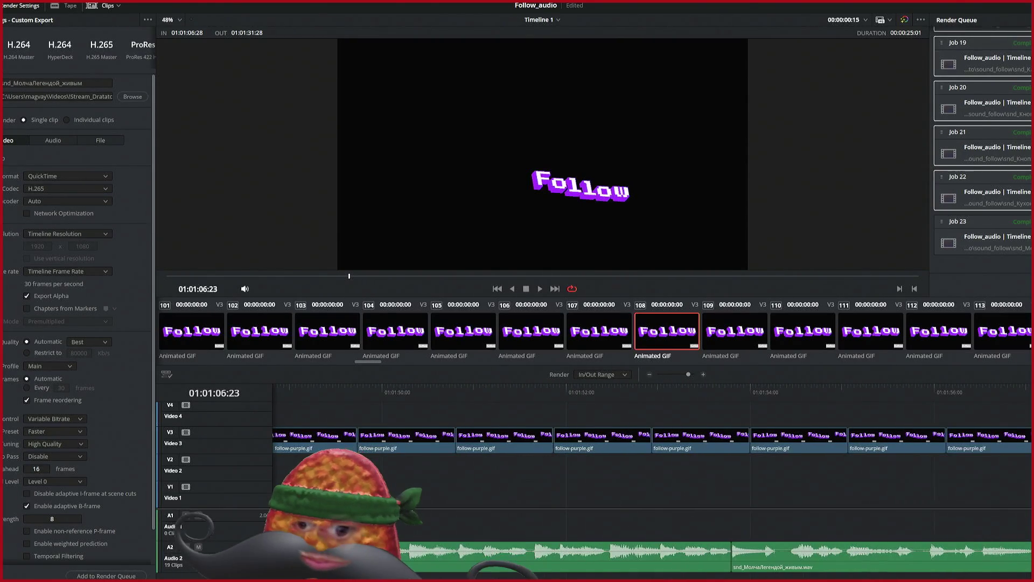
{"action": "scroll", "coordinate": [592, 474], "scroll_direction": "right", "scroll_amount": 4}
{"action": "scroll", "coordinate": [592, 474], "scroll_direction": "right", "scroll_amount": 15}
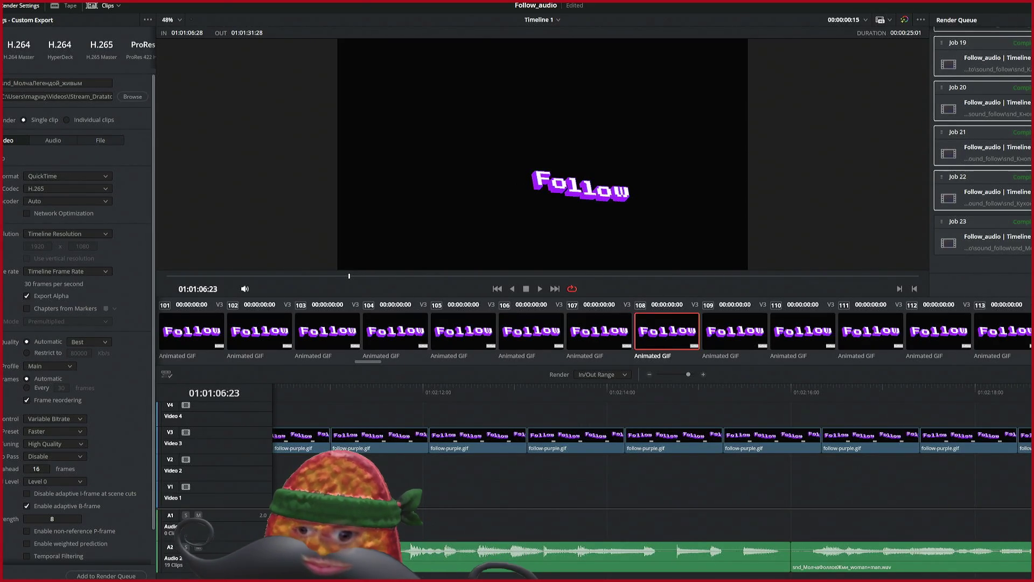
{"action": "scroll", "coordinate": [593, 474], "scroll_direction": "right", "scroll_amount": 20}
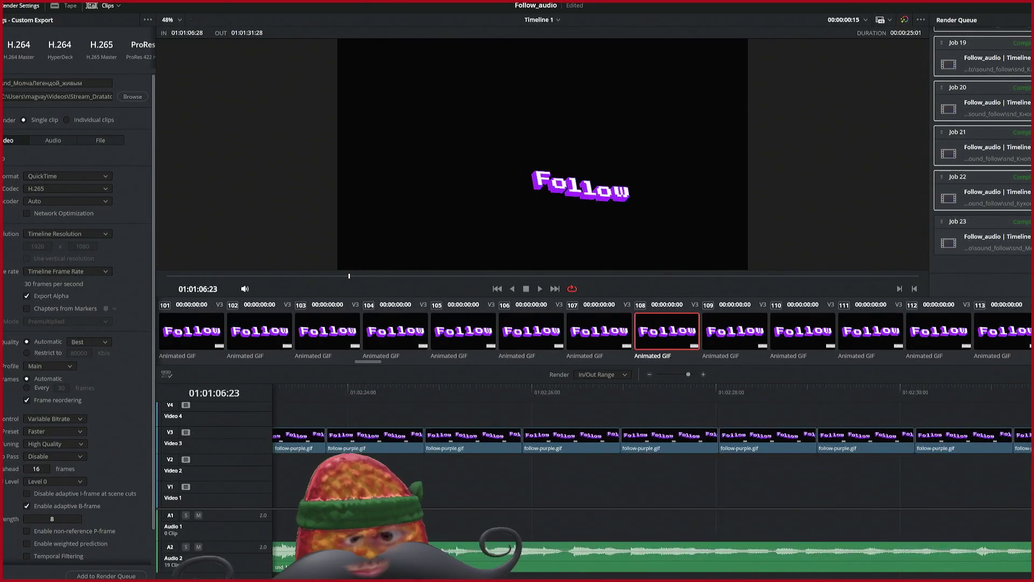
{"action": "scroll", "coordinate": [646, 474], "scroll_direction": "right", "scroll_amount": 7}
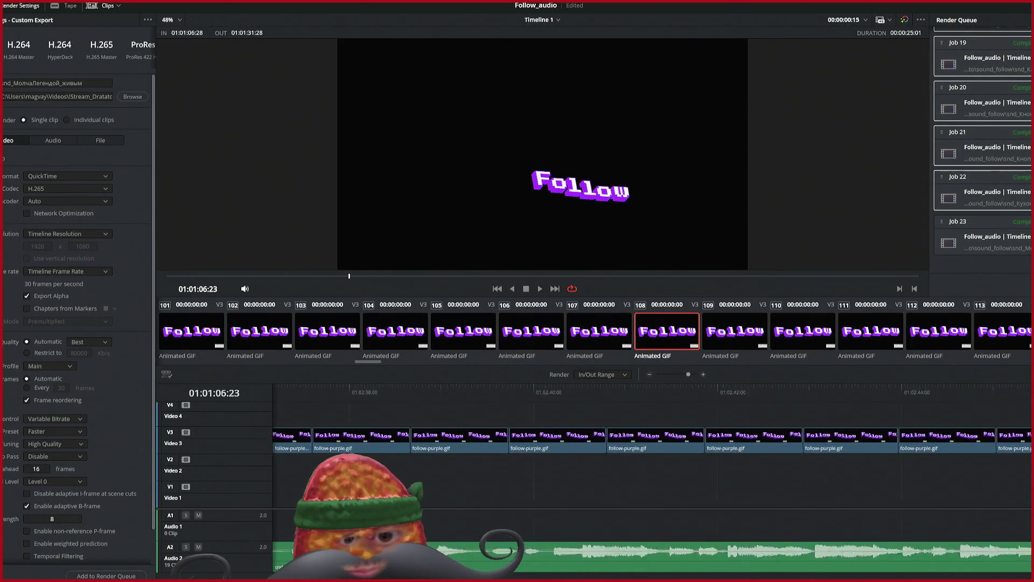
{"action": "scroll", "coordinate": [646, 474], "scroll_direction": "right", "scroll_amount": 7}
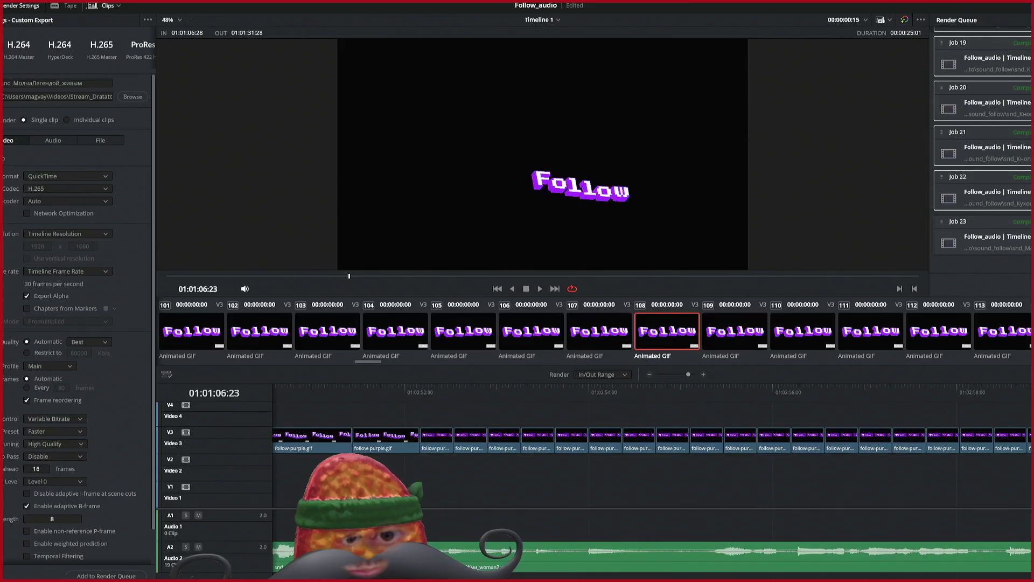
{"action": "left_click_drag", "start_coordinate": [423, 389], "coordinate": [422, 390]}
Step: Set the render range from 01:02:52:05 to 01:03:07:16
{"action": "key", "text": "i"}
{"action": "key", "text": "o"}
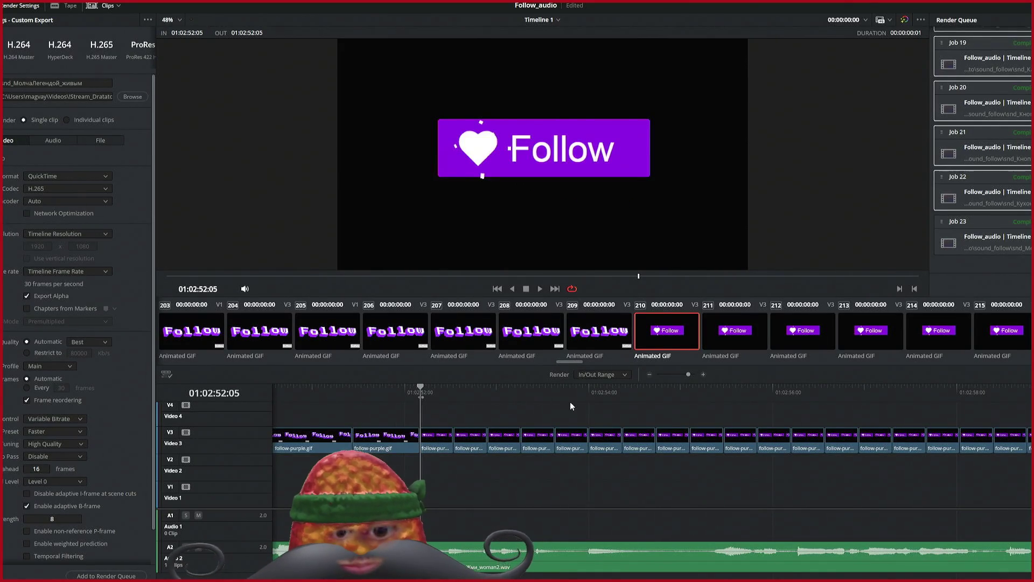
{"action": "scroll", "coordinate": [567, 404], "scroll_direction": "right", "scroll_amount": 5}
{"action": "scroll", "coordinate": [566, 402], "scroll_direction": "right", "scroll_amount": 8}
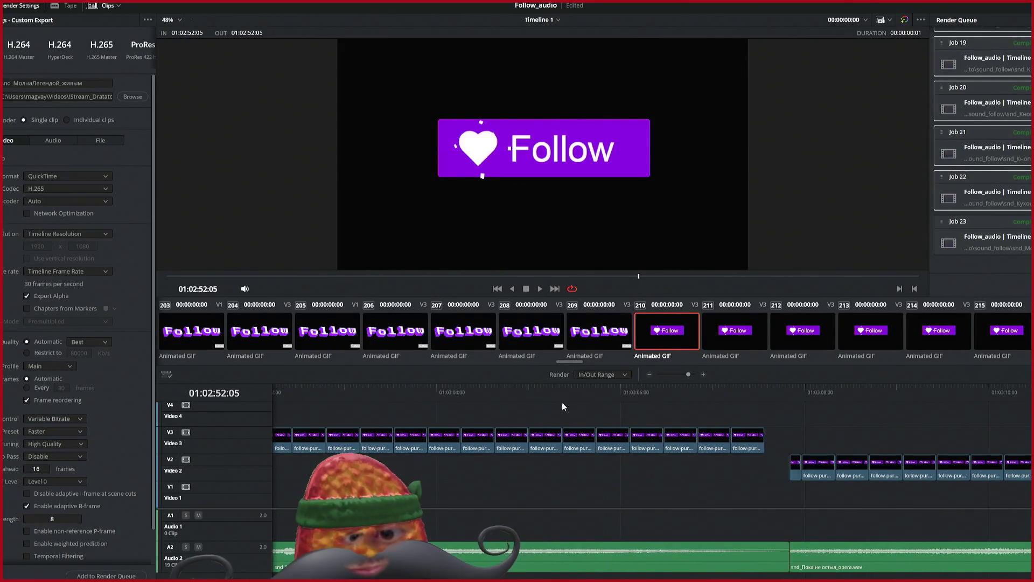
{"action": "left_click", "coordinate": [762, 393]}
{"action": "key", "text": "o"}
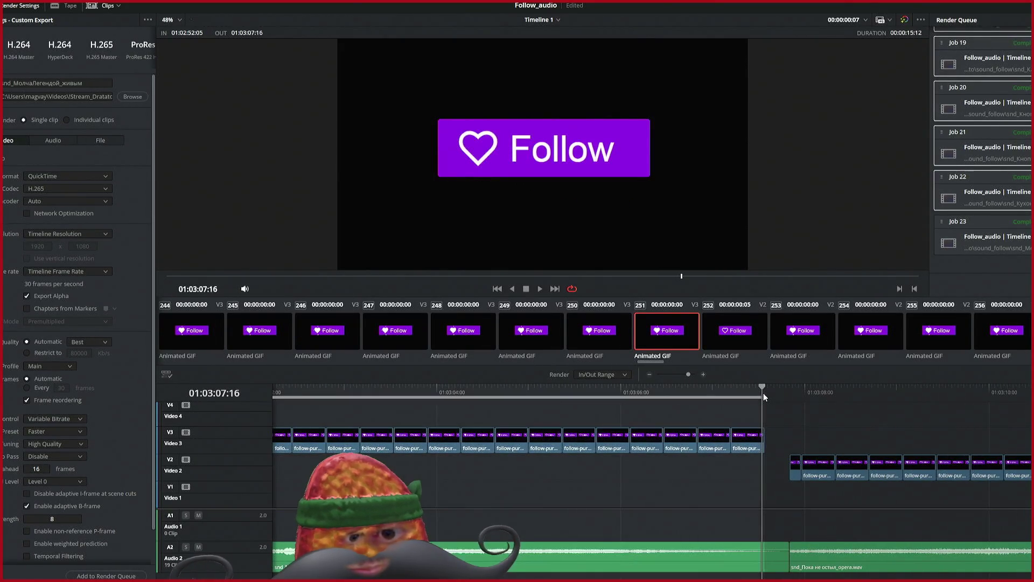
Step: Name the output after its sound clip (ending woman2) and queue it as Job 24
{"action": "left_click", "coordinate": [132, 98]}
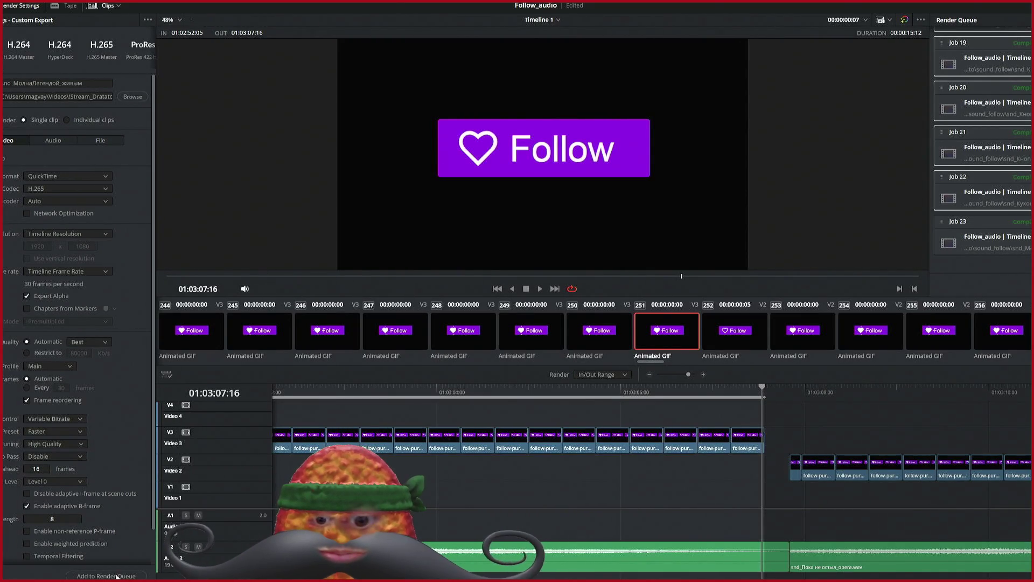
{"action": "left_click", "coordinate": [106, 575]}
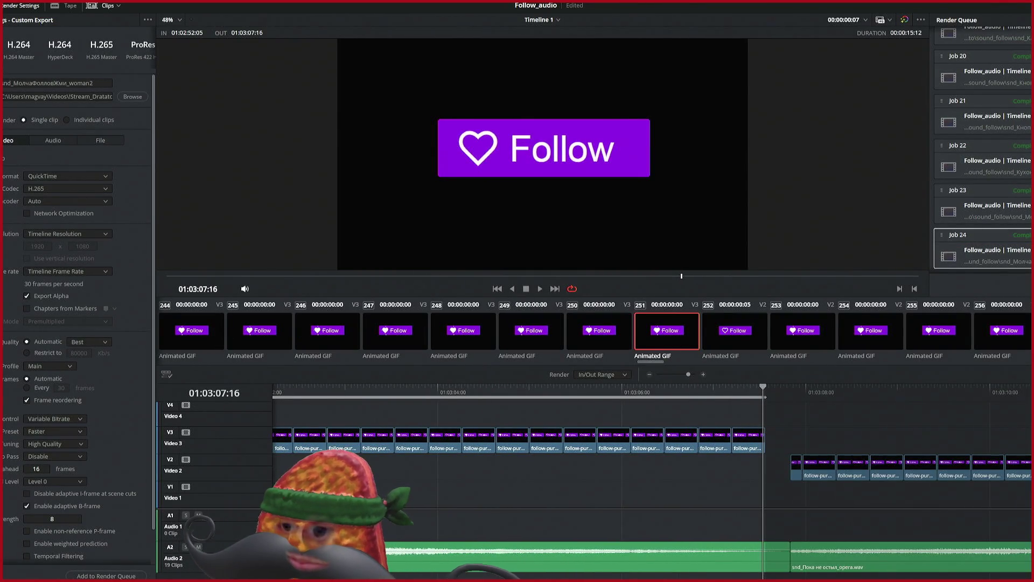
{"action": "left_click", "coordinate": [790, 387]}
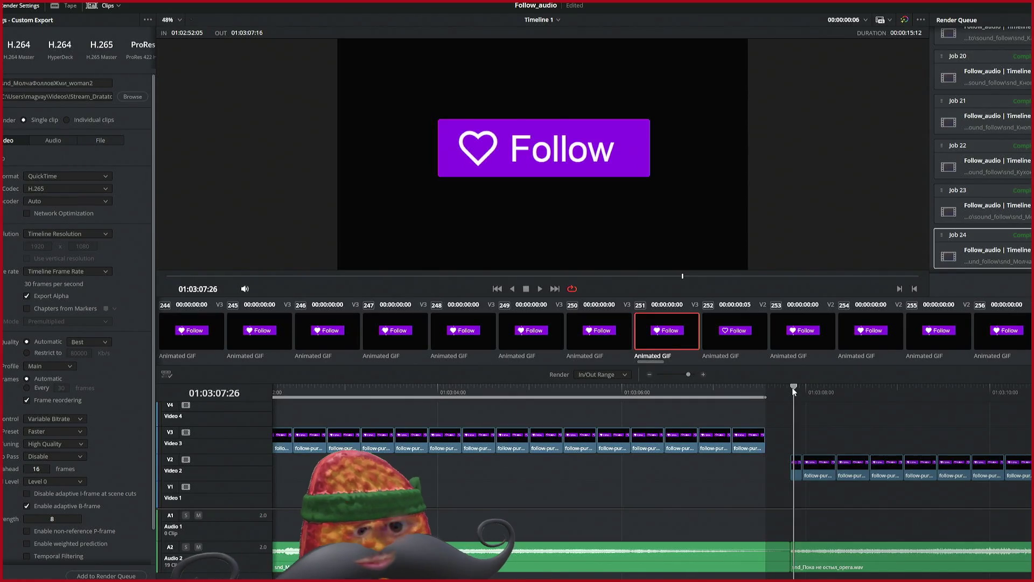
Step: Set the render range from 01:03:07:25 to 01:03:22:21
{"action": "key", "text": "i"}
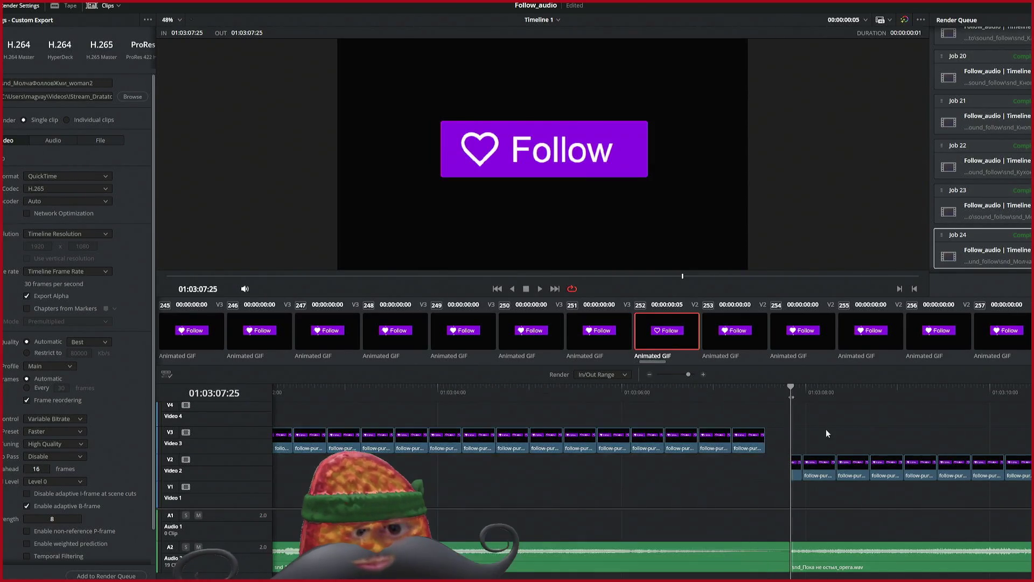
{"action": "scroll", "coordinate": [826, 429], "scroll_direction": "right", "scroll_amount": 10}
{"action": "scroll", "coordinate": [850, 470], "scroll_direction": "right", "scroll_amount": 5}
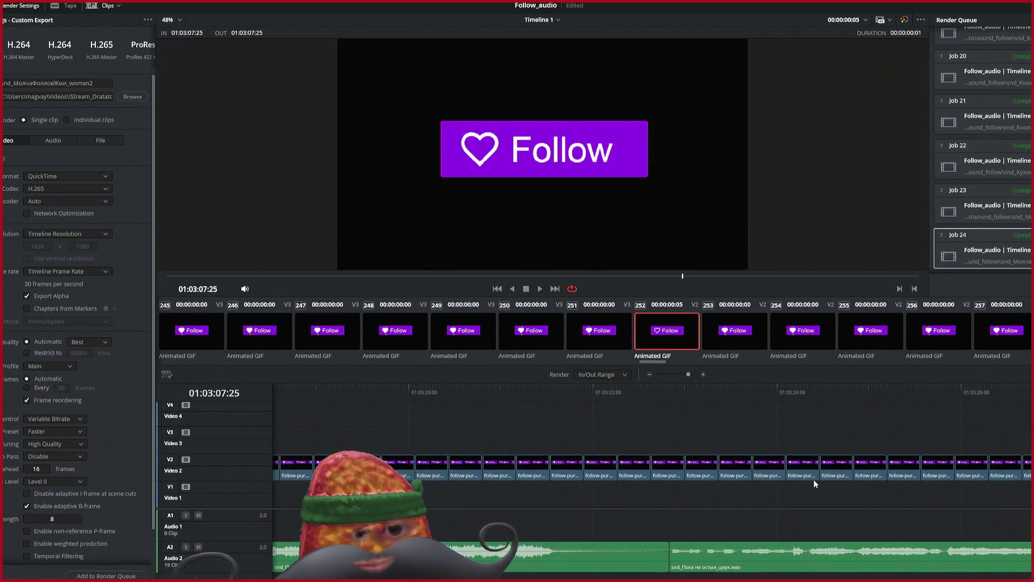
{"action": "left_click", "coordinate": [659, 392]}
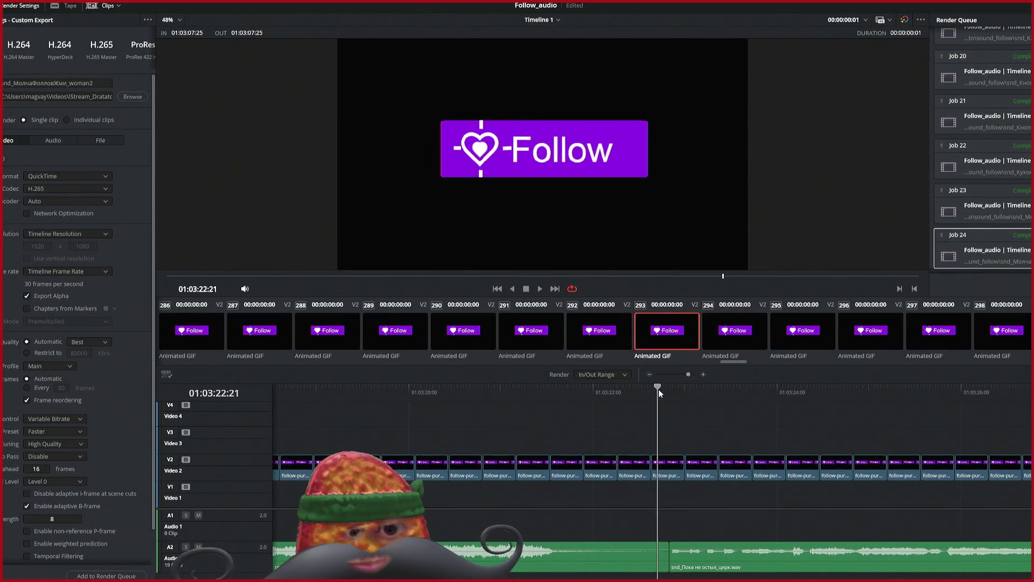
{"action": "key", "text": "o"}
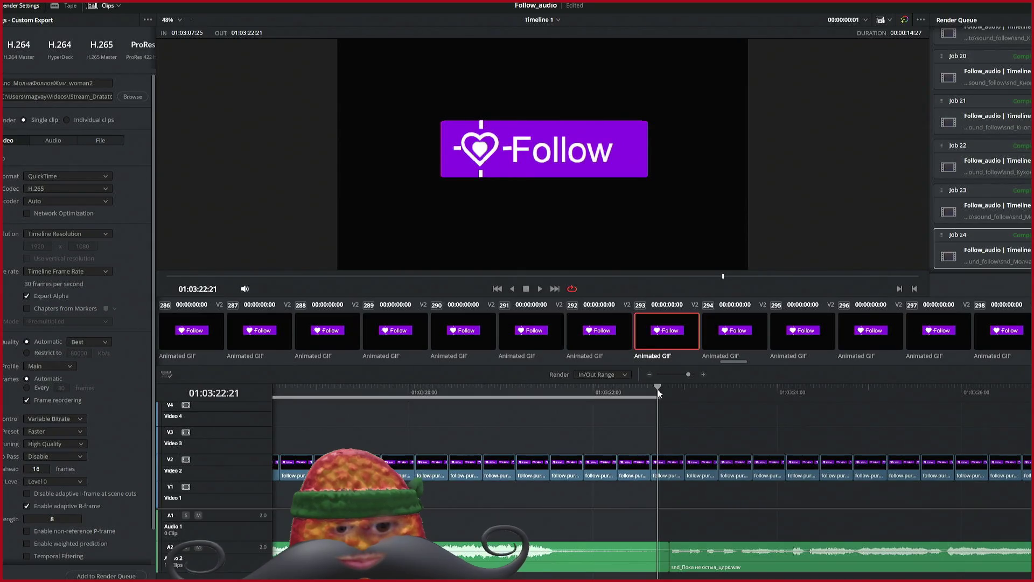
Step: Name the output snd_Пока не остыл_опера and queue it as Job 25
{"action": "left_click", "coordinate": [131, 96]}
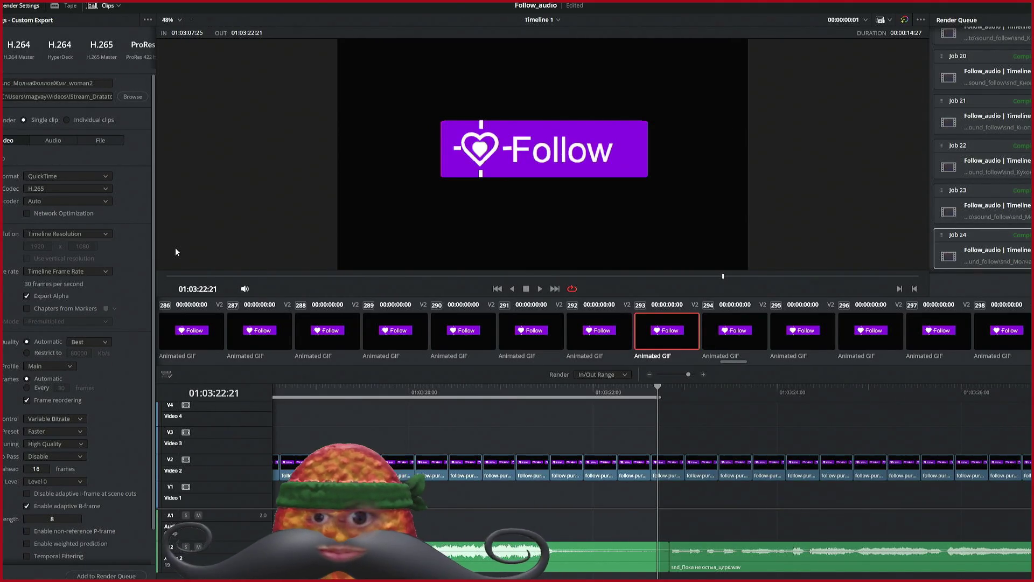
{"action": "key", "text": "ctrl+v"}
{"action": "left_click", "coordinate": [106, 575]}
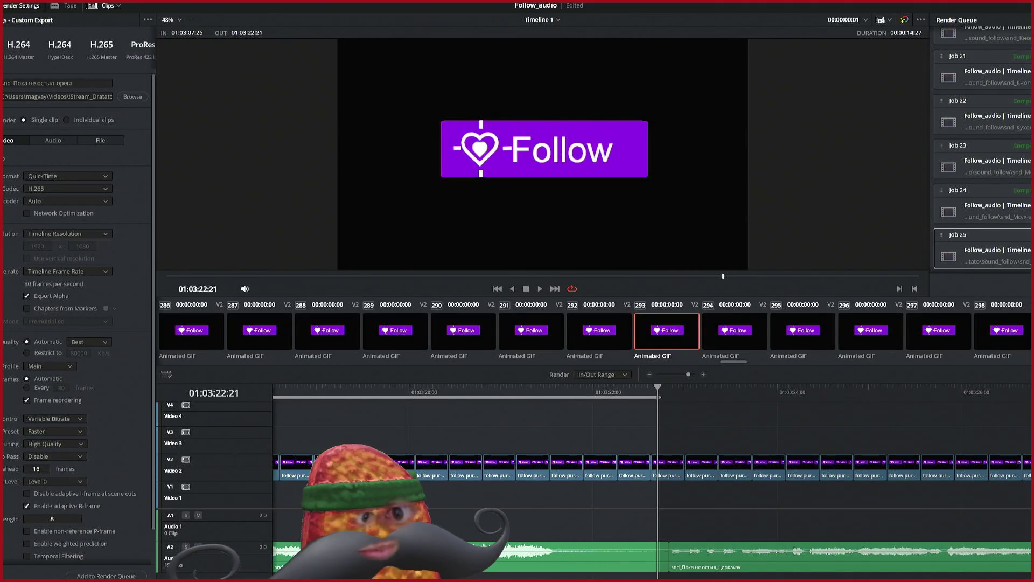
{"action": "left_click", "coordinate": [674, 391]}
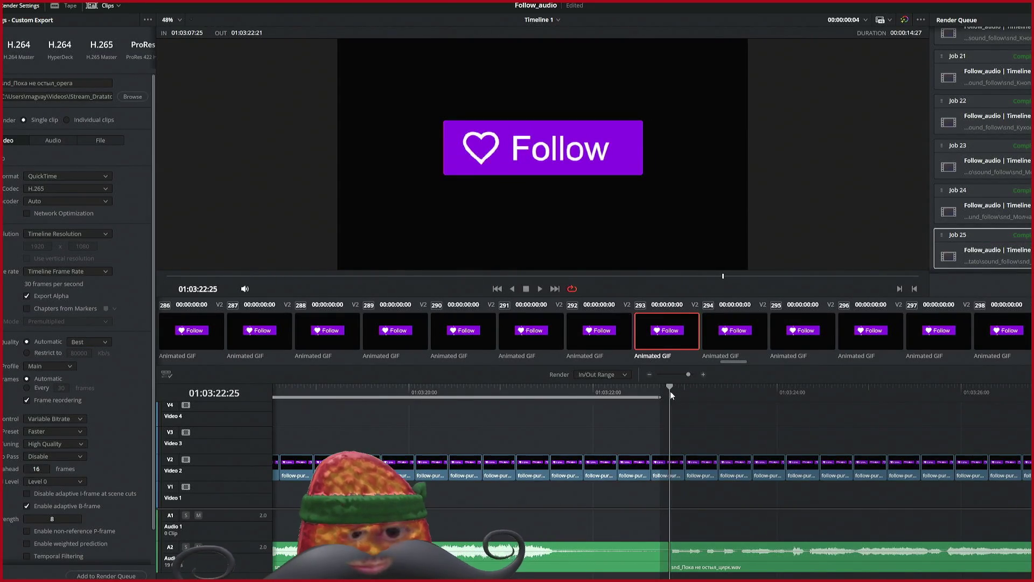
Step: End the range at 01:03:41:13, queue it as Job 26 (snd_Пока не остыл_цирк), and render
{"action": "scroll", "coordinate": [755, 425], "scroll_direction": "right", "scroll_amount": 5}
{"action": "scroll", "coordinate": [756, 428], "scroll_direction": "right", "scroll_amount": 10}
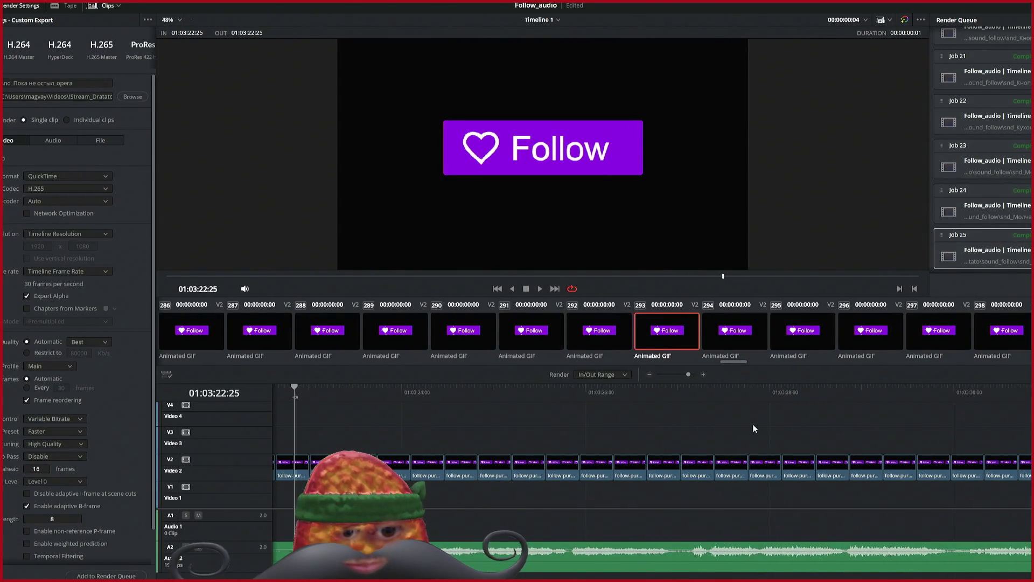
{"action": "scroll", "coordinate": [753, 428], "scroll_direction": "right", "scroll_amount": 8}
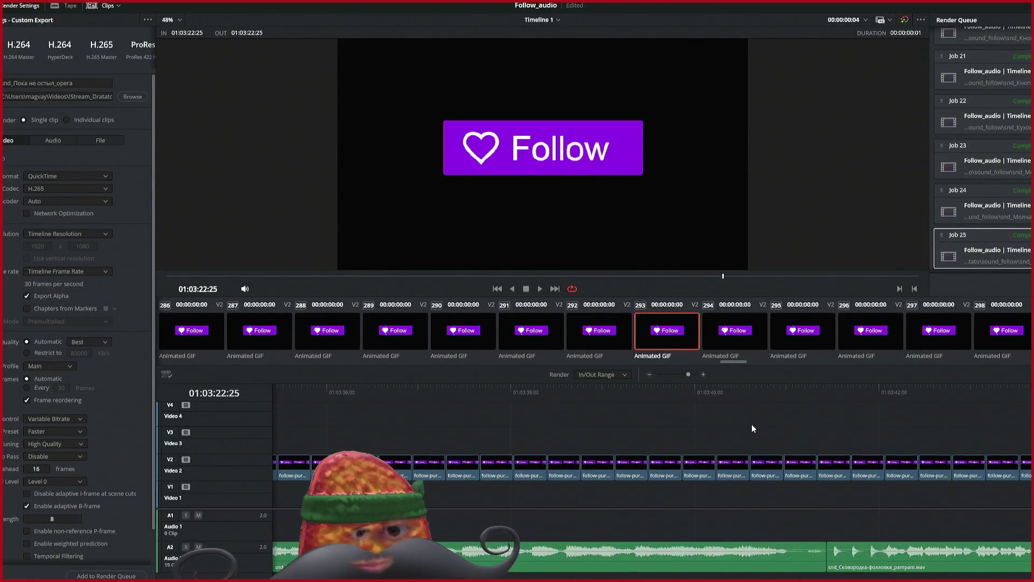
{"action": "left_click", "coordinate": [824, 392]}
{"action": "key", "text": "o"}
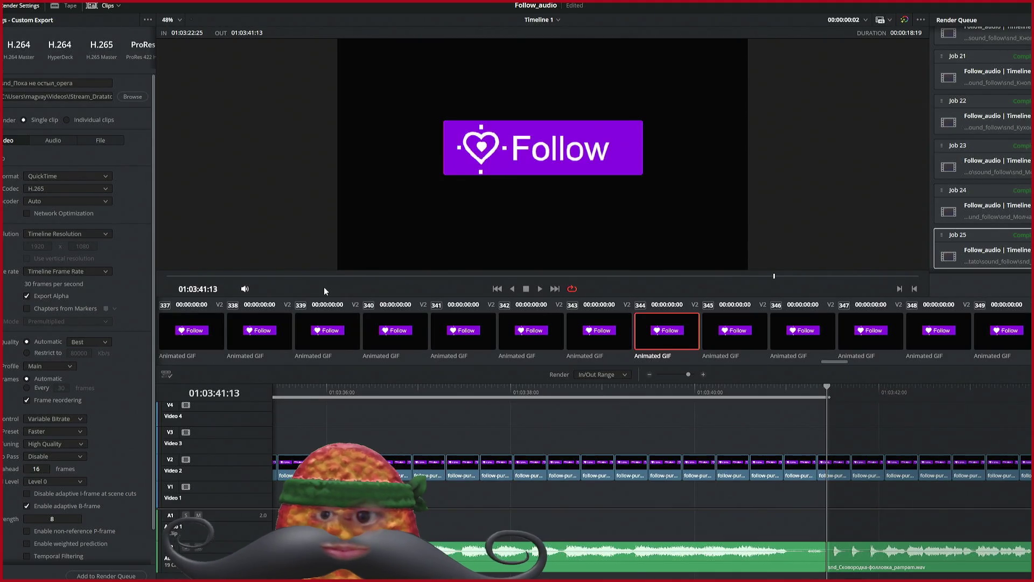
{"action": "left_click", "coordinate": [127, 575]}
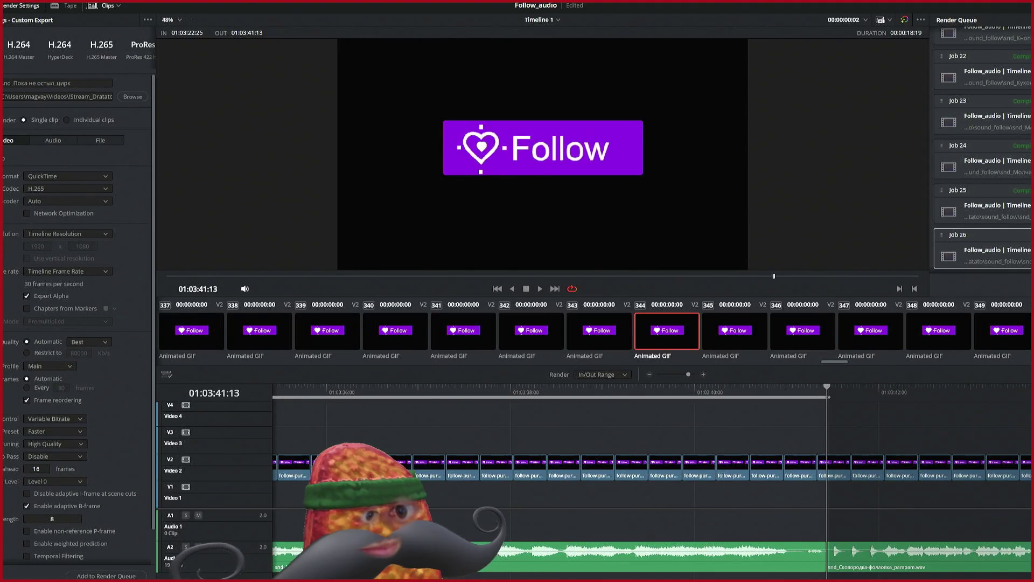
{"action": "left_click", "coordinate": [1002, 284]}
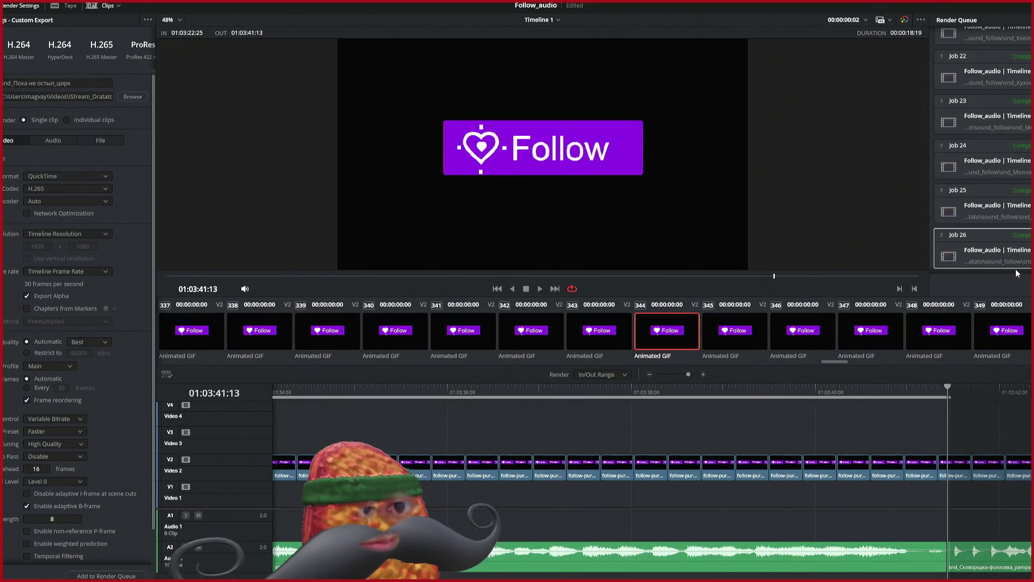
Step: Save the Follow_audio project with Ctrl+S
{"action": "key", "text": "ctrl+s"}
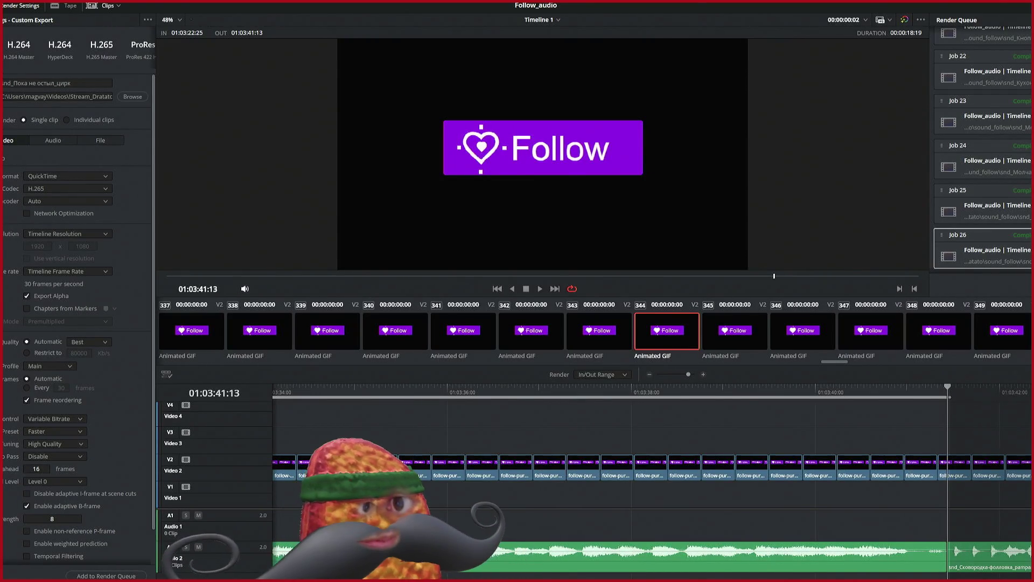